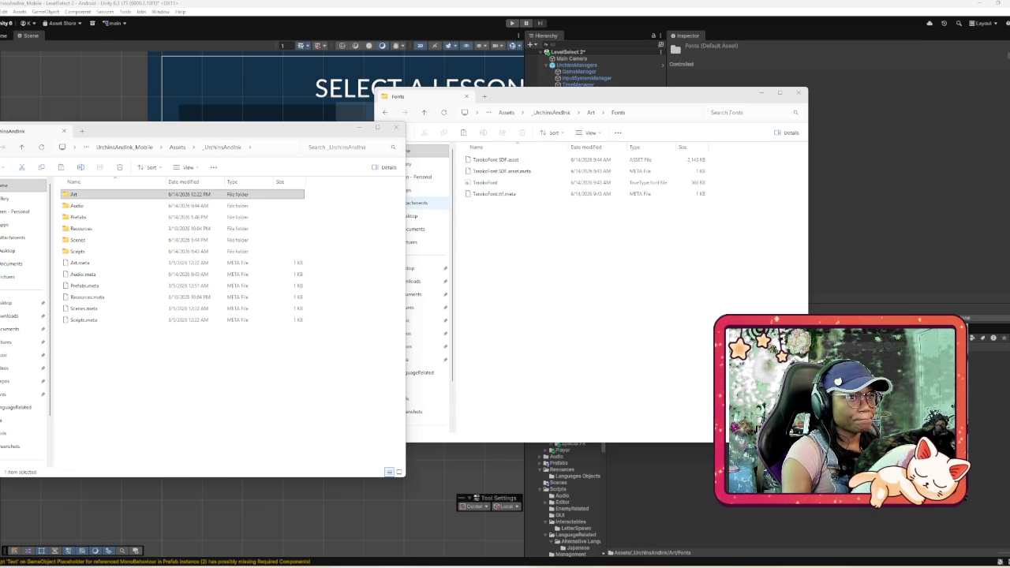
- Browse from Assets into _UrchinsAndInk > Art > MyMess in the left Explorer window
click(584, 229)
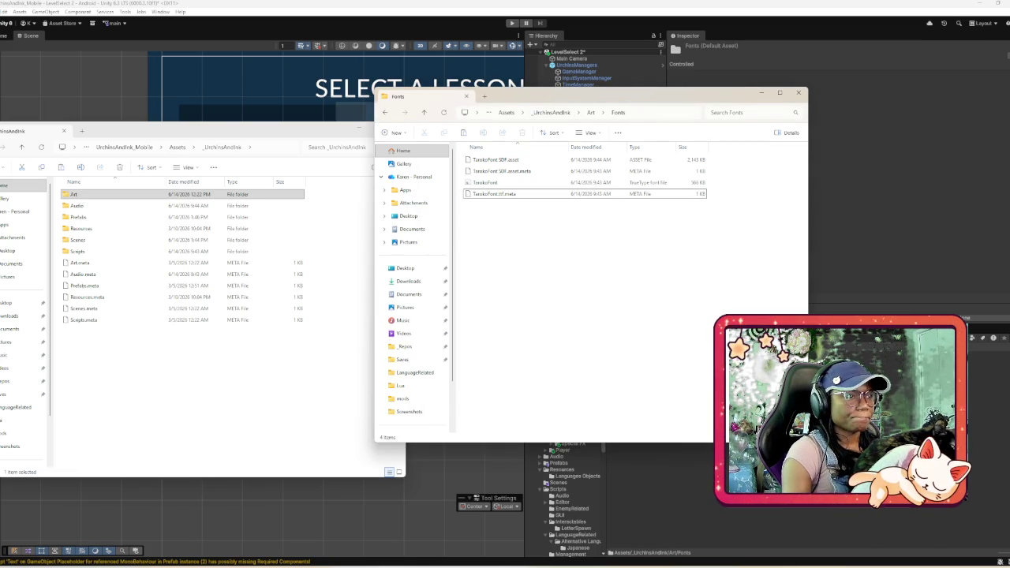
click(177, 147)
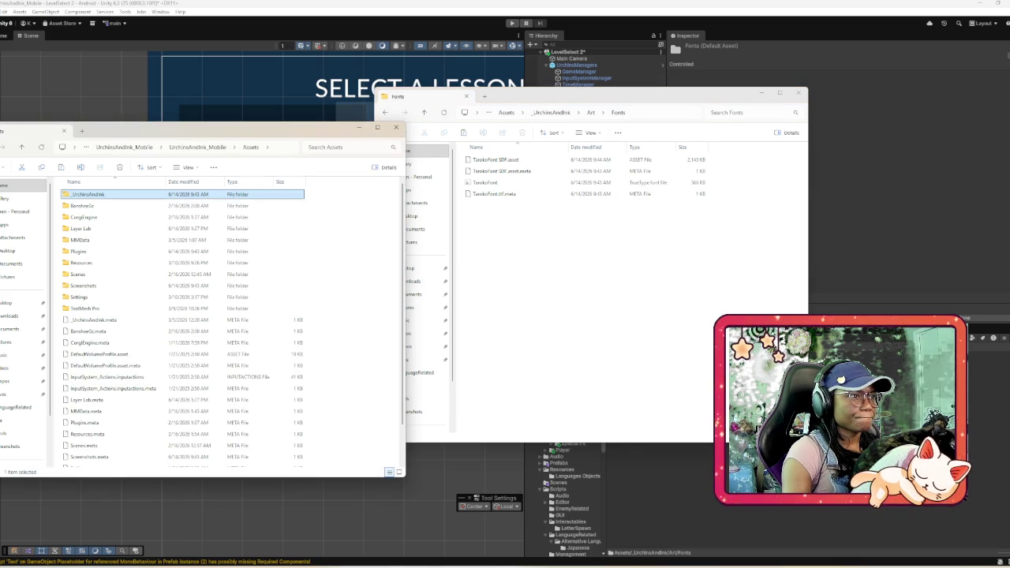
double_click(87, 194)
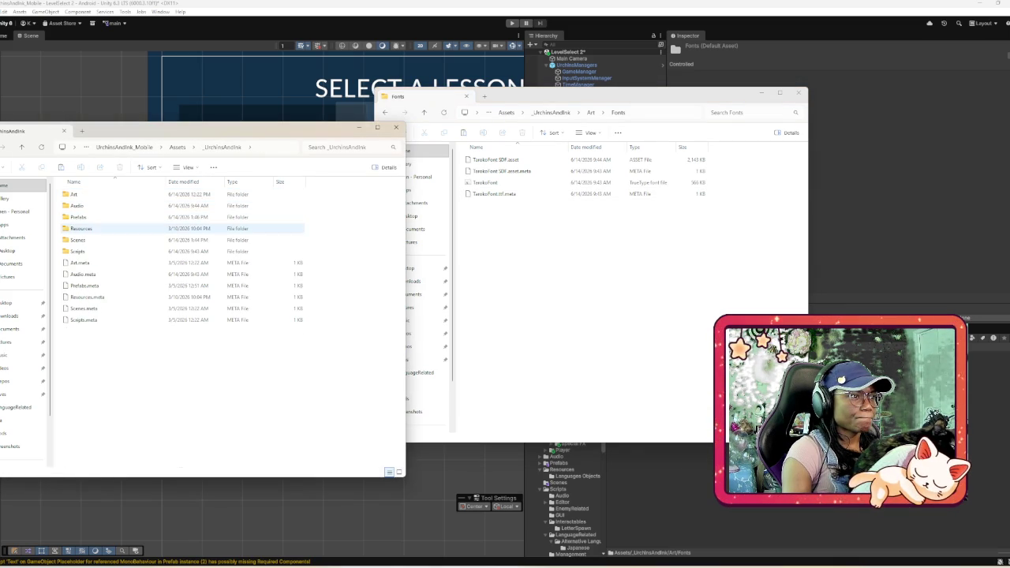
double_click(79, 194)
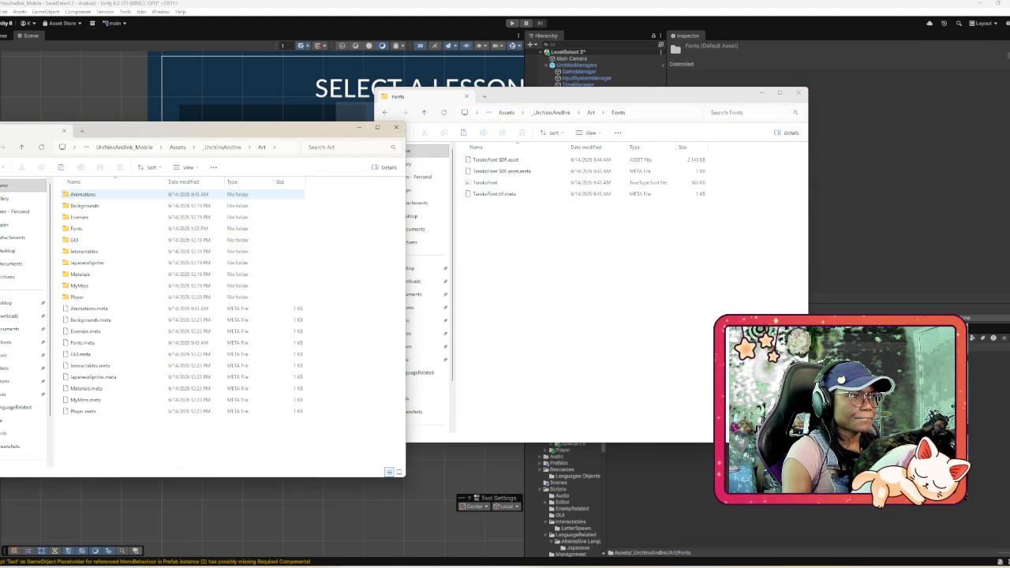
double_click(79, 285)
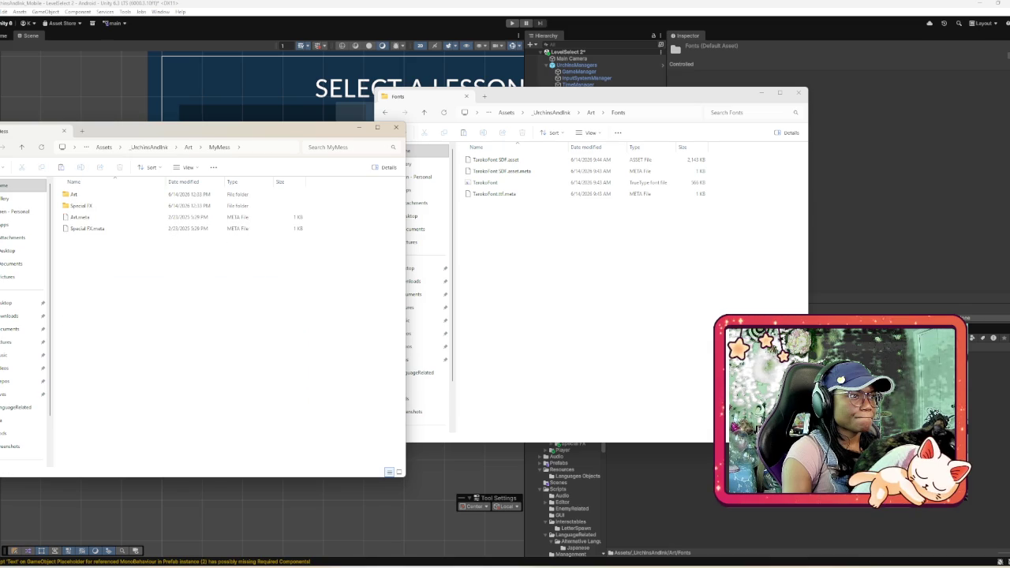
double_click(75, 194)
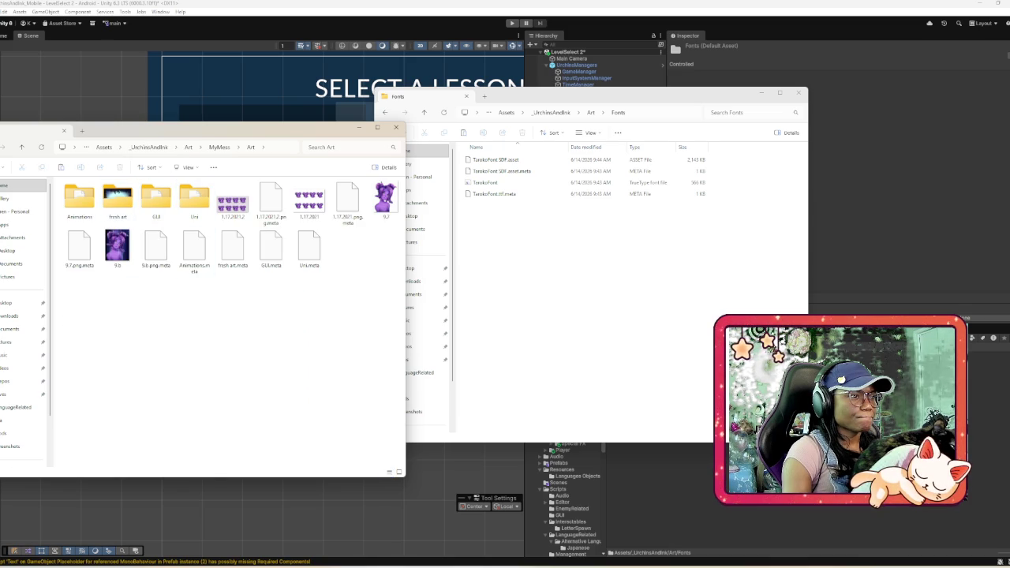
key(alt+Up)
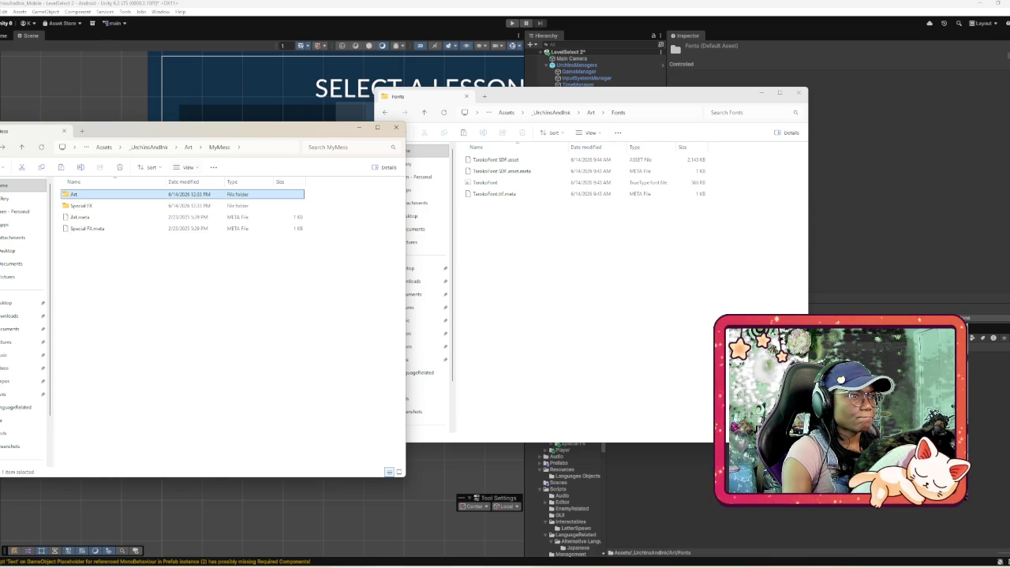
key(alt+Up)
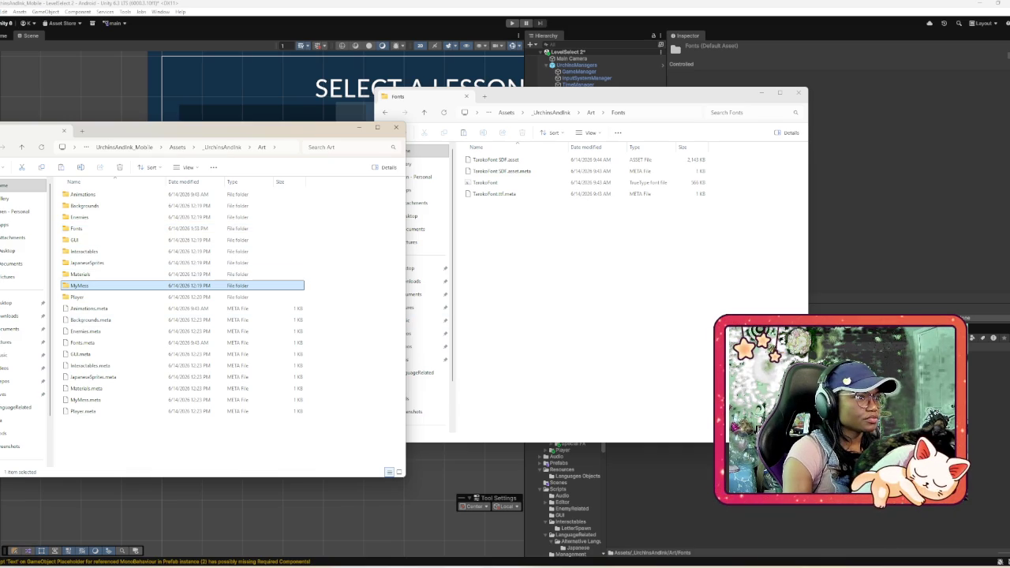
double_click(79, 284)
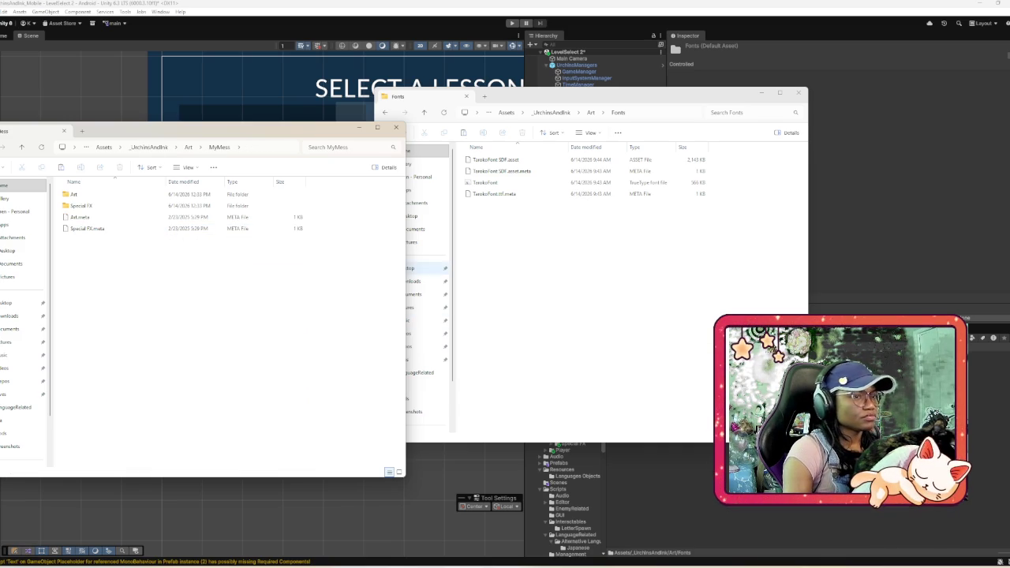
- In the Fonts window, check MyMess, move the other window up to Assets, and reopen Art > Fonts
click(505, 193)
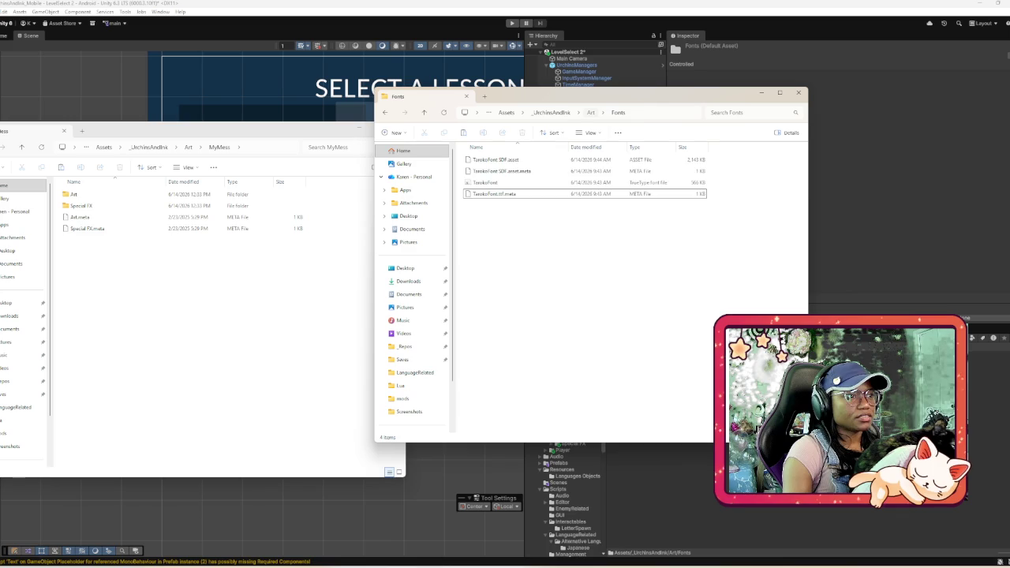
key(alt+Up)
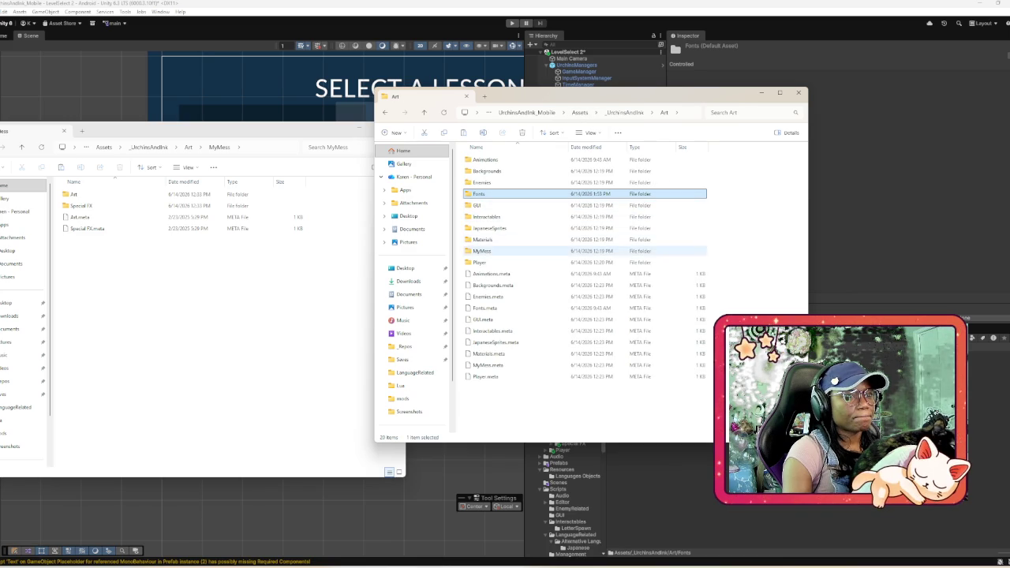
double_click(481, 250)
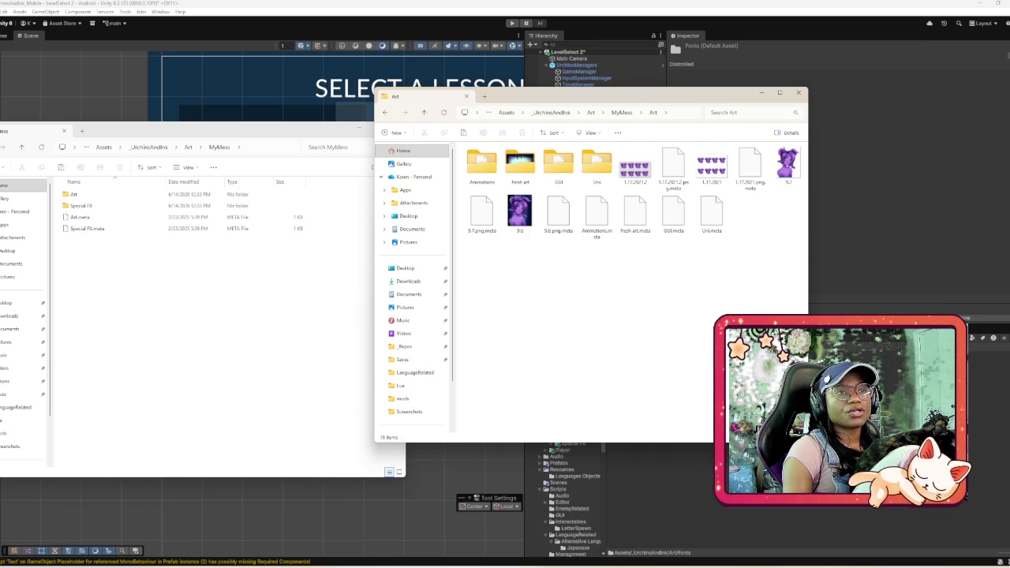
key(alt+Left)
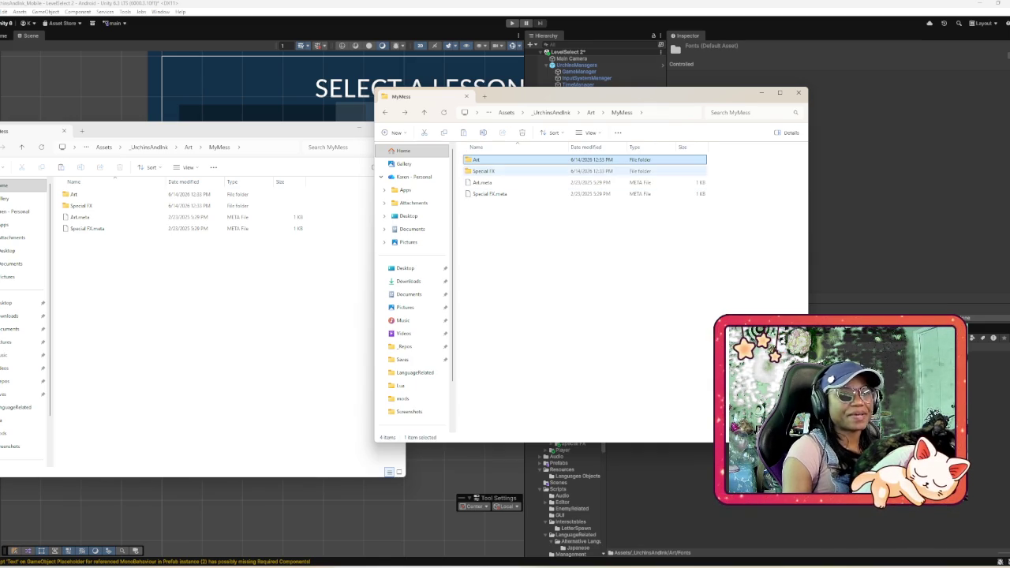
click(551, 112)
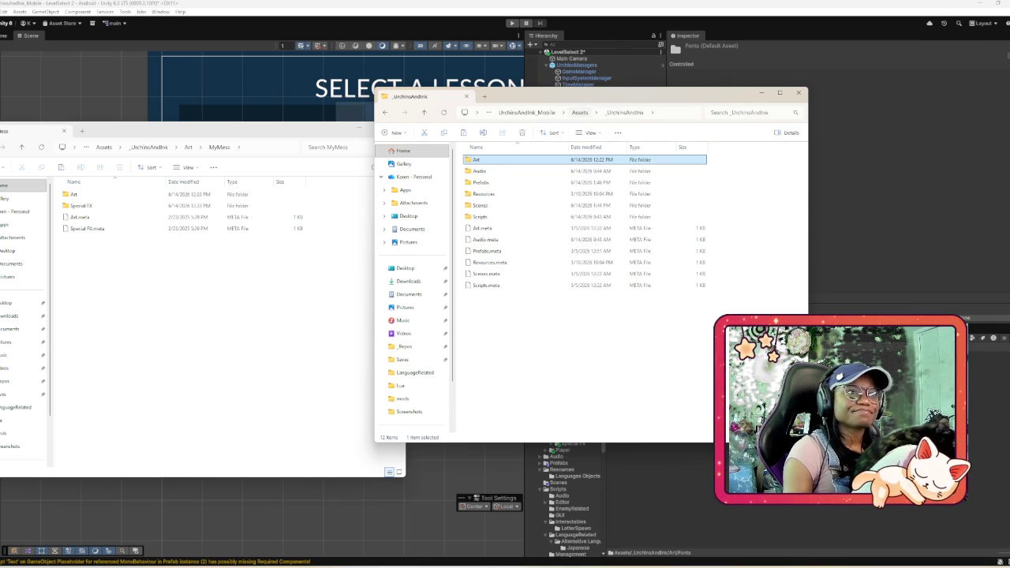
key(alt+Up)
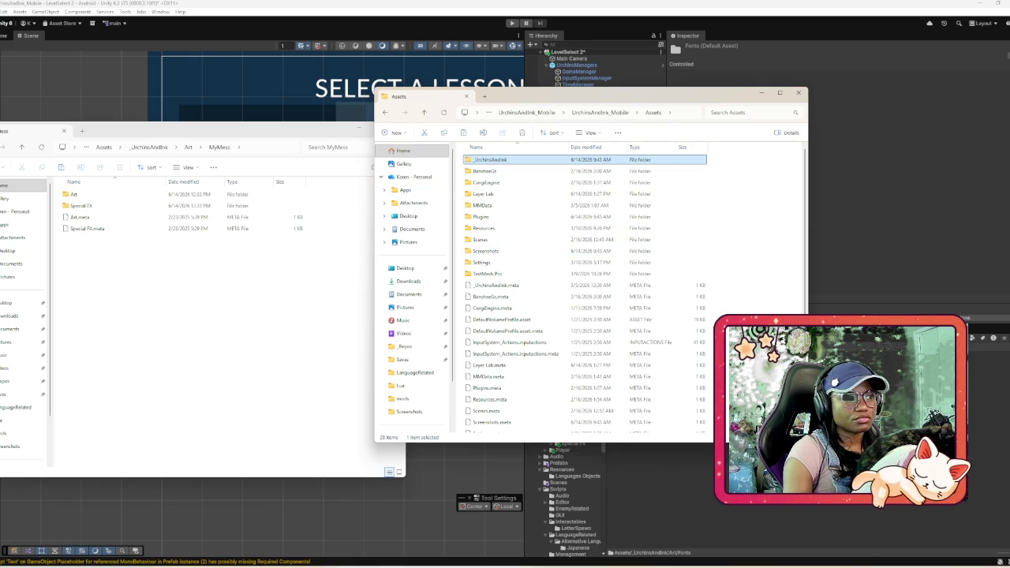
key(alt+Up)
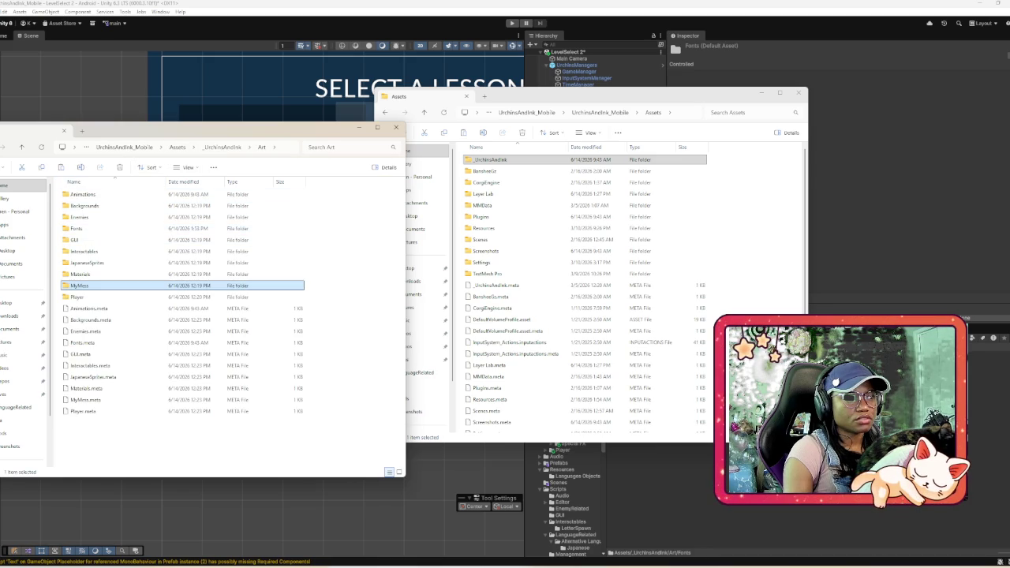
double_click(77, 228)
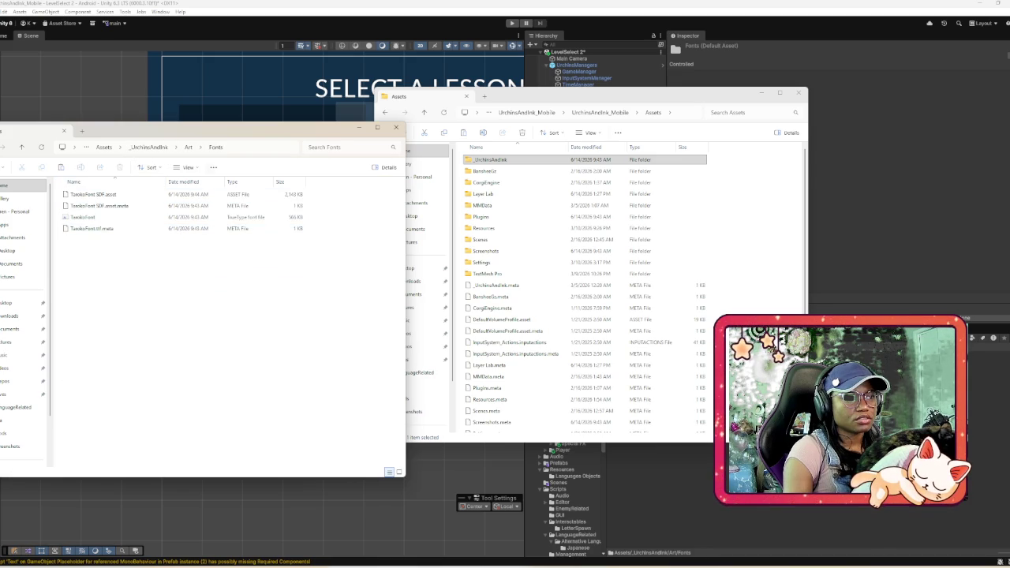
- Return the Art window up to the _UrchinsAndInk folder
key(alt+Up)
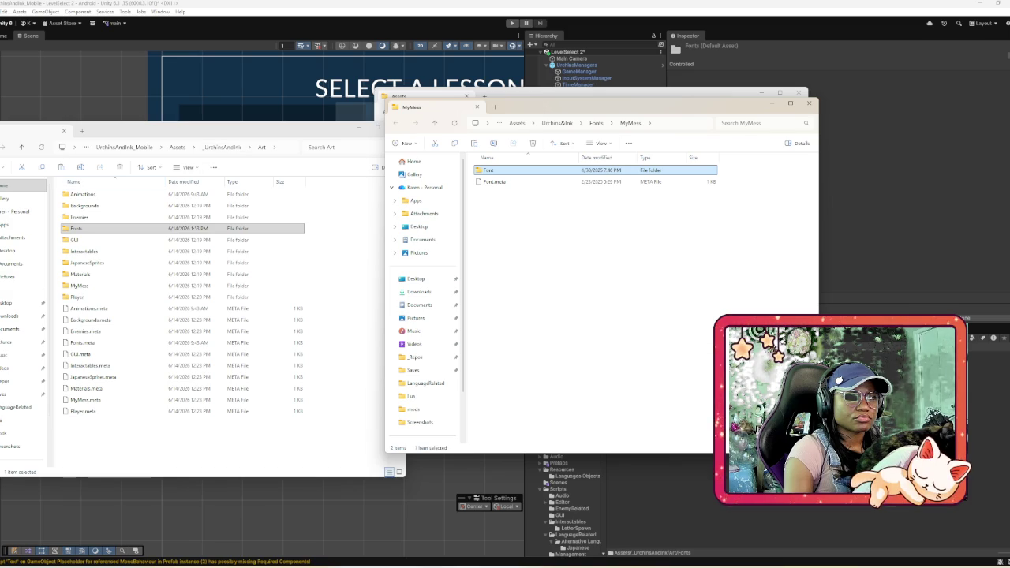
click(118, 228)
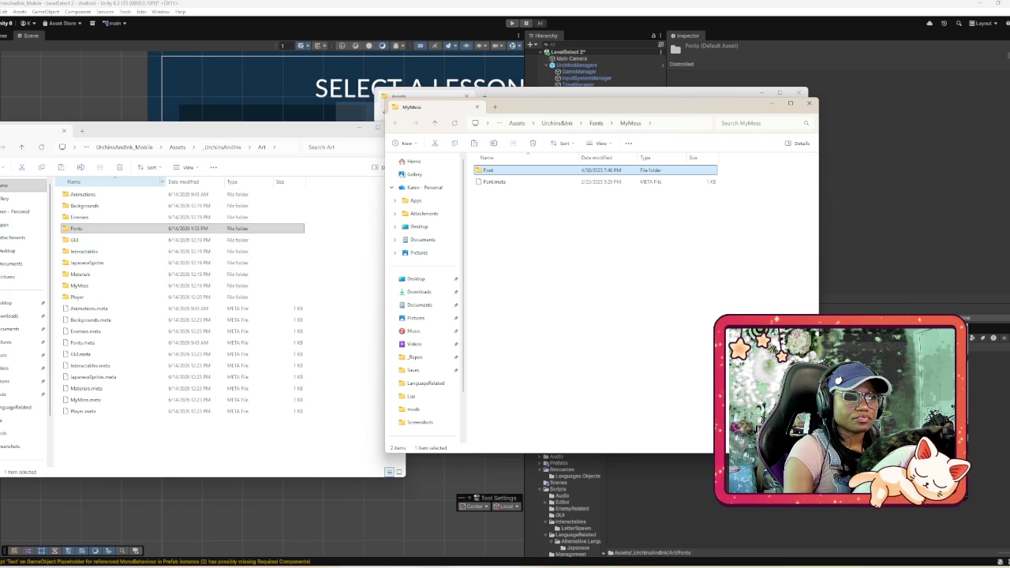
click(221, 147)
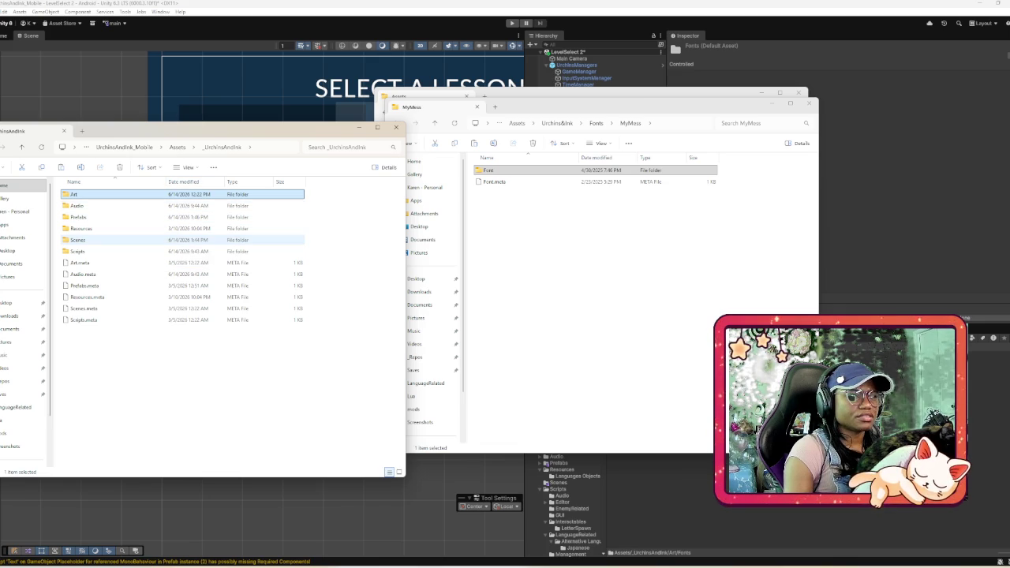
- Split MyMess into its own window, close the Assets window, and go up to Urchins&Ink
mouse_move(410, 107)
mouse_down()
mouse_move(517, 253)
mouse_move(483, 261)
mouse_up()
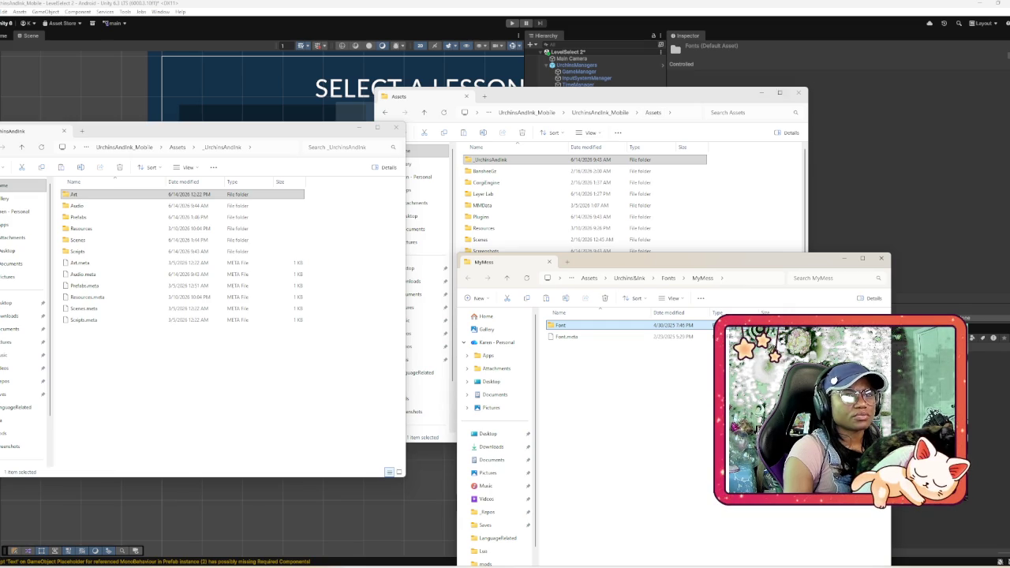
click(797, 92)
mouse_move(631, 261)
mouse_down()
mouse_move(608, 98)
mouse_move(608, 158)
mouse_up()
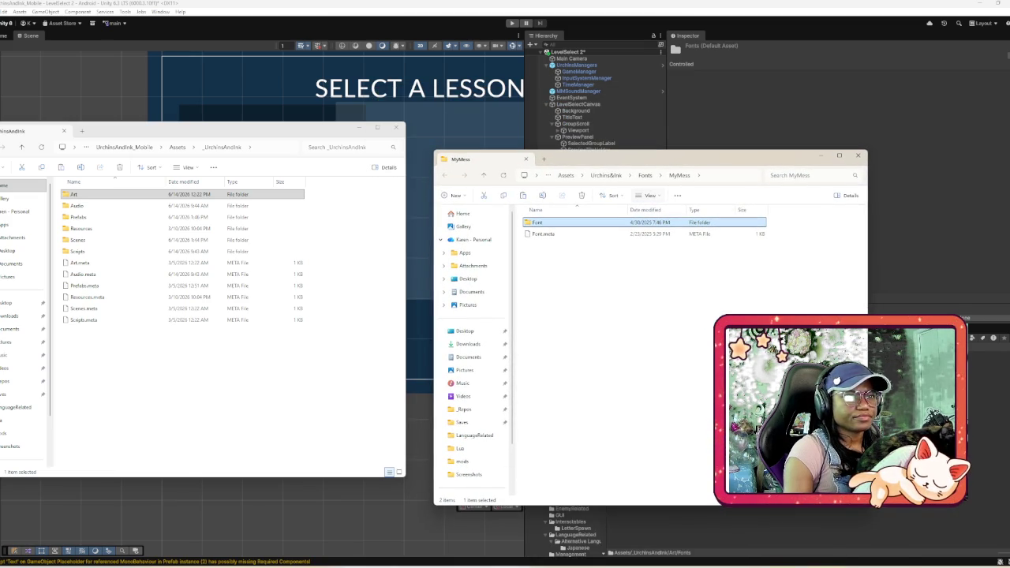
key(alt+Up)
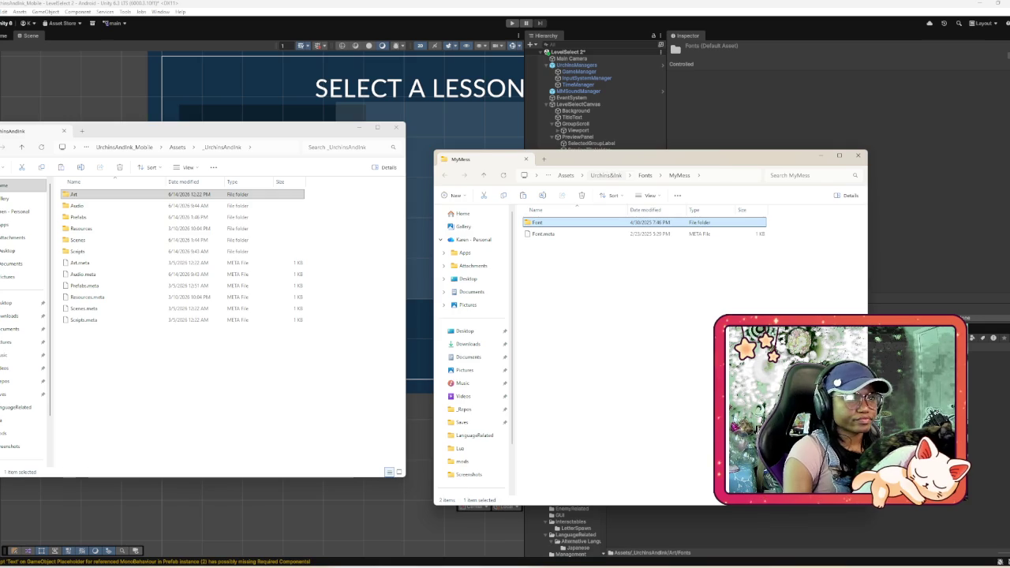
key(alt+Up)
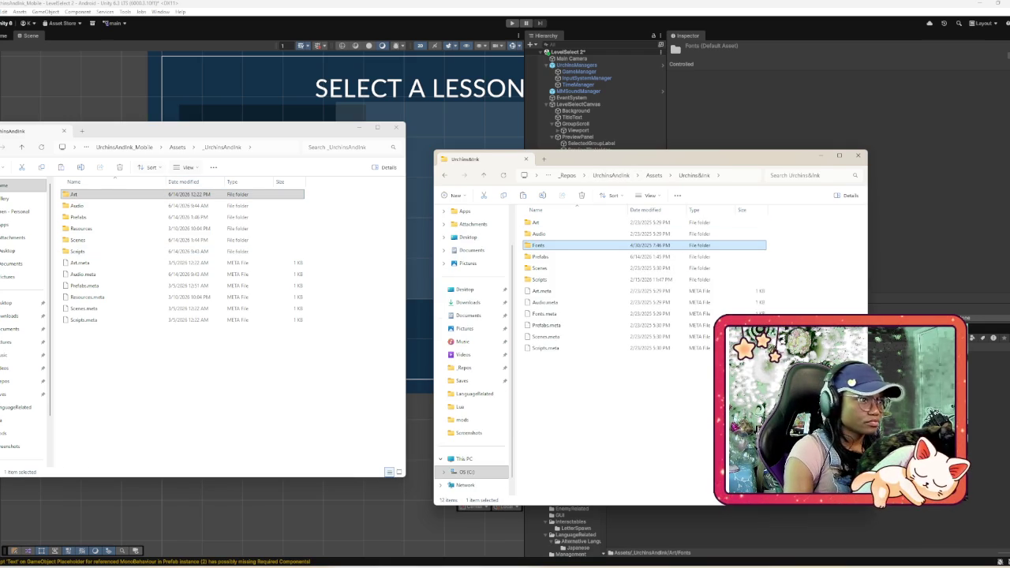
- Open _UrchinsAndInk > Art > Fonts and the older project's Fonts > MyMess > Font folder
click(74, 194)
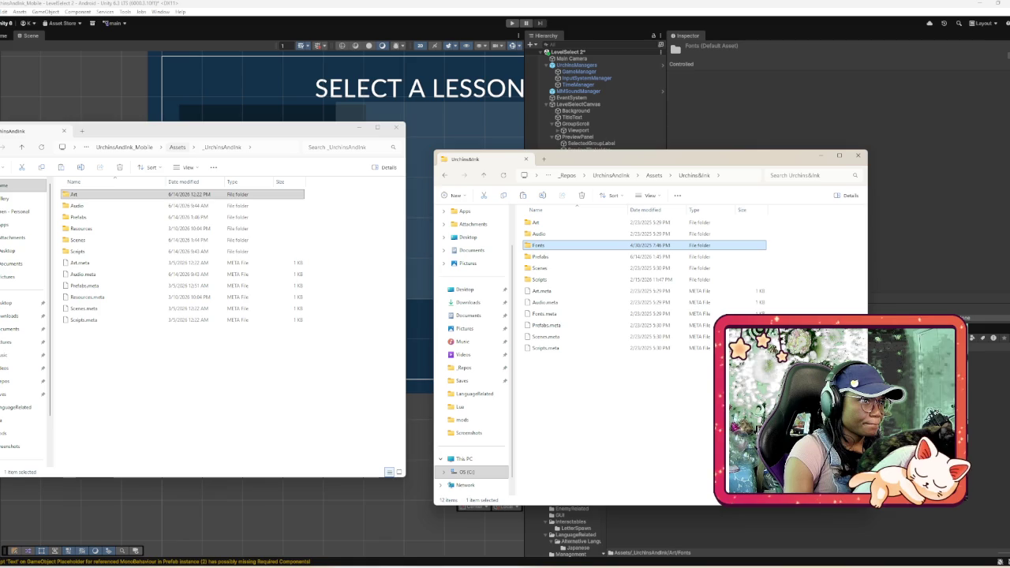
double_click(74, 194)
double_click(76, 228)
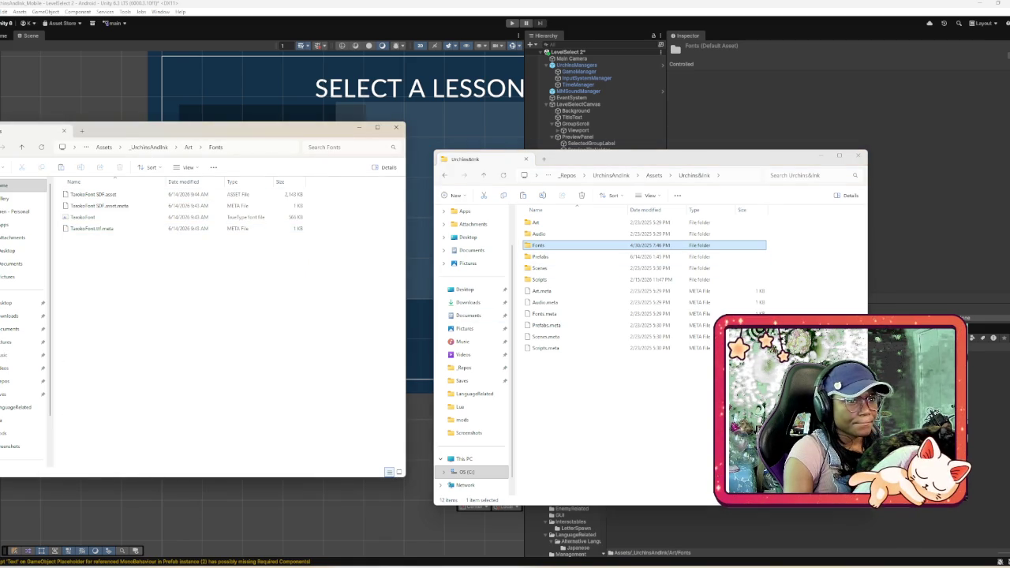
double_click(538, 245)
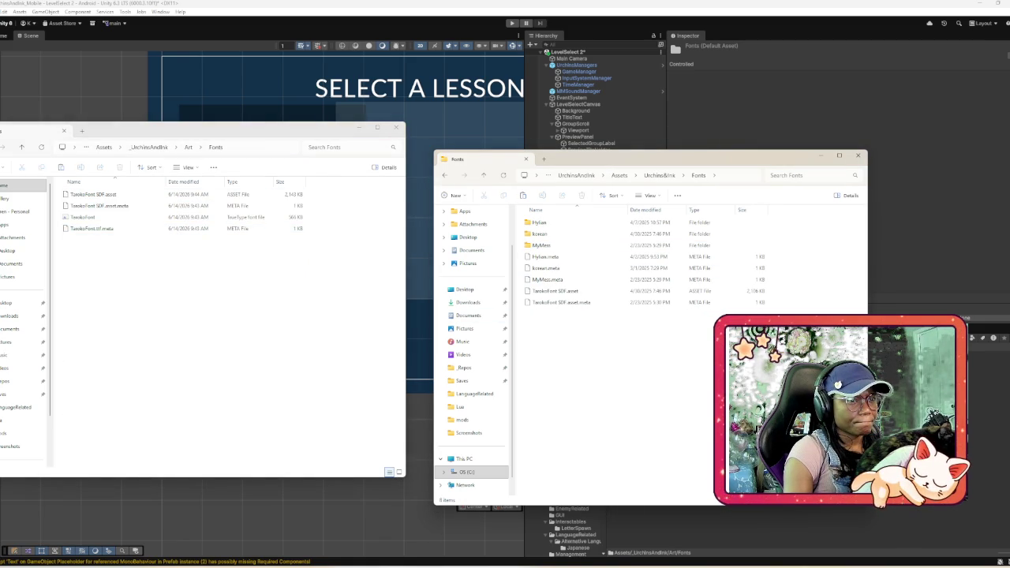
mouse_move(547, 360)
mouse_down()
mouse_move(538, 223)
mouse_move(546, 356)
mouse_up()
double_click(541, 245)
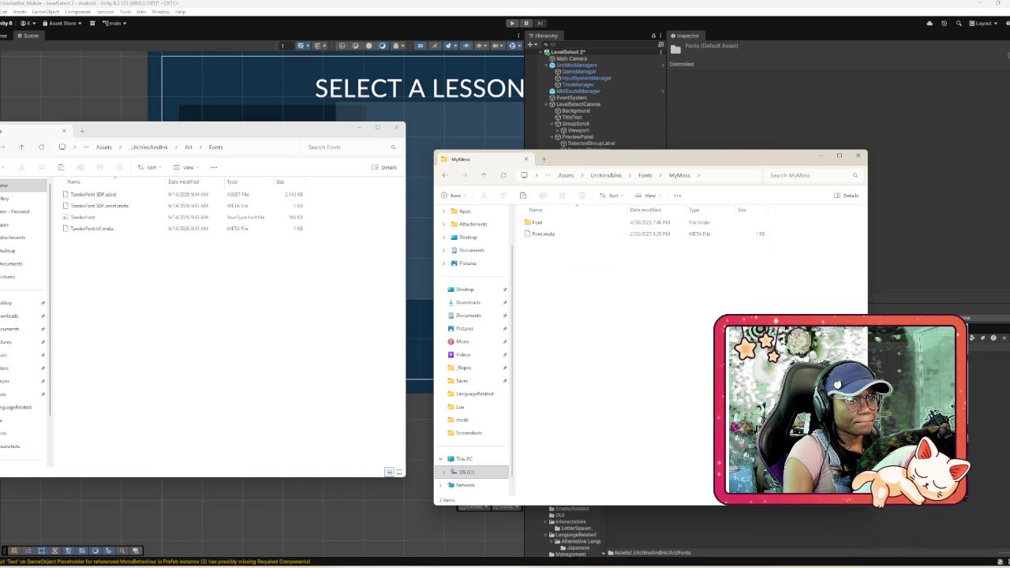
double_click(536, 222)
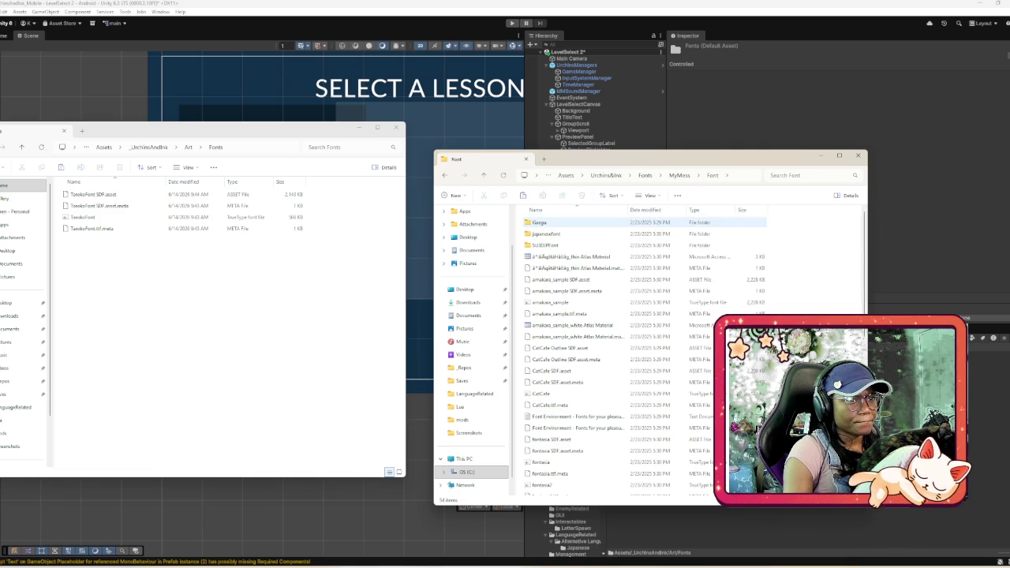
key(alt+Left)
mouse_move(562, 300)
mouse_down()
mouse_move(533, 229)
mouse_move(551, 229)
mouse_up()
right_click(551, 229)
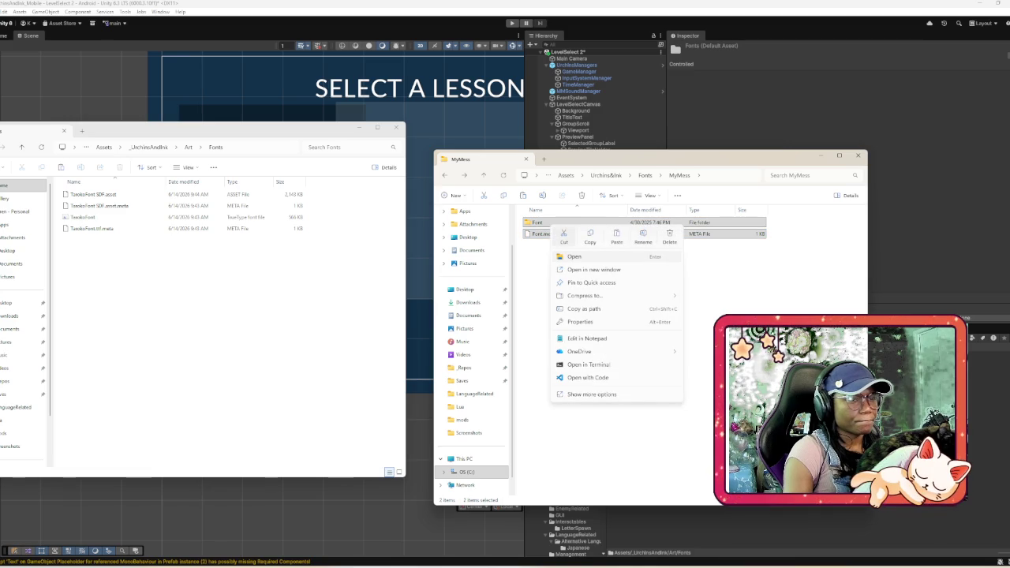
key(Escape)
click(539, 223)
double_click(540, 223)
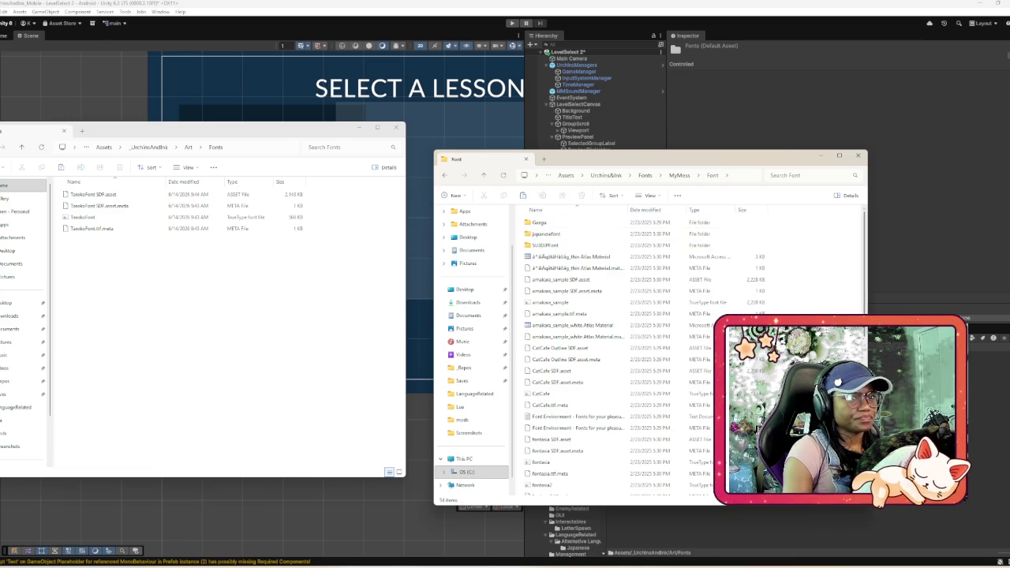
- Paste all MyMess fonts into Art Fonts, replacing same-named files, then close the Urchins&Ink window
key(ctrl+a)
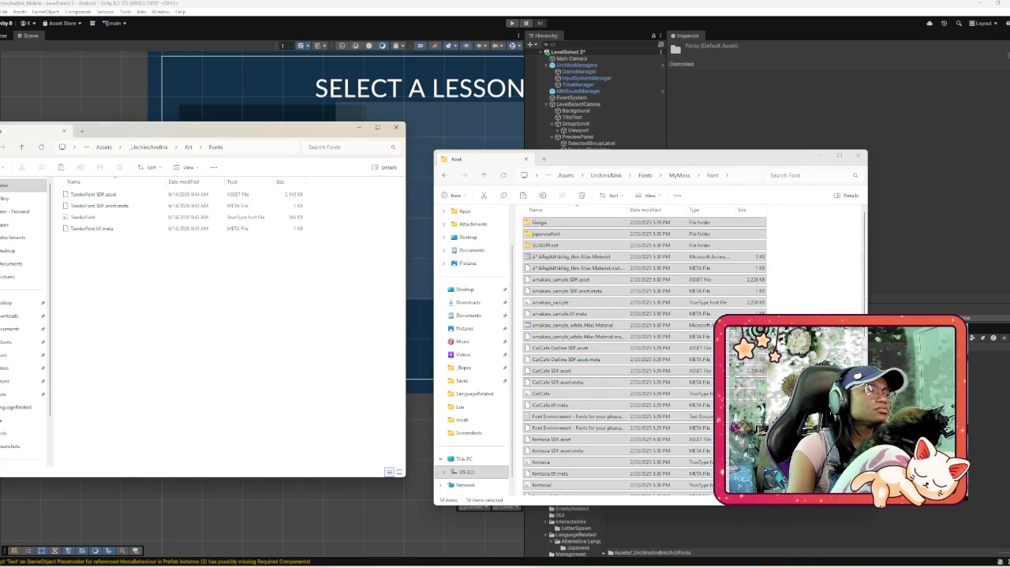
key(ctrl+v)
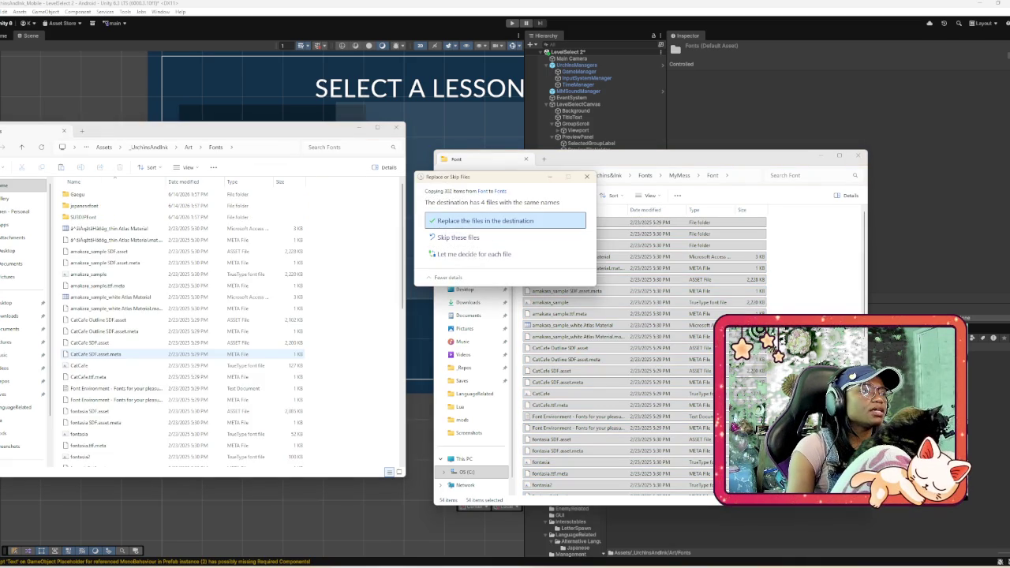
scroll(181, 323, down, 5)
scroll(233, 326, down, 4)
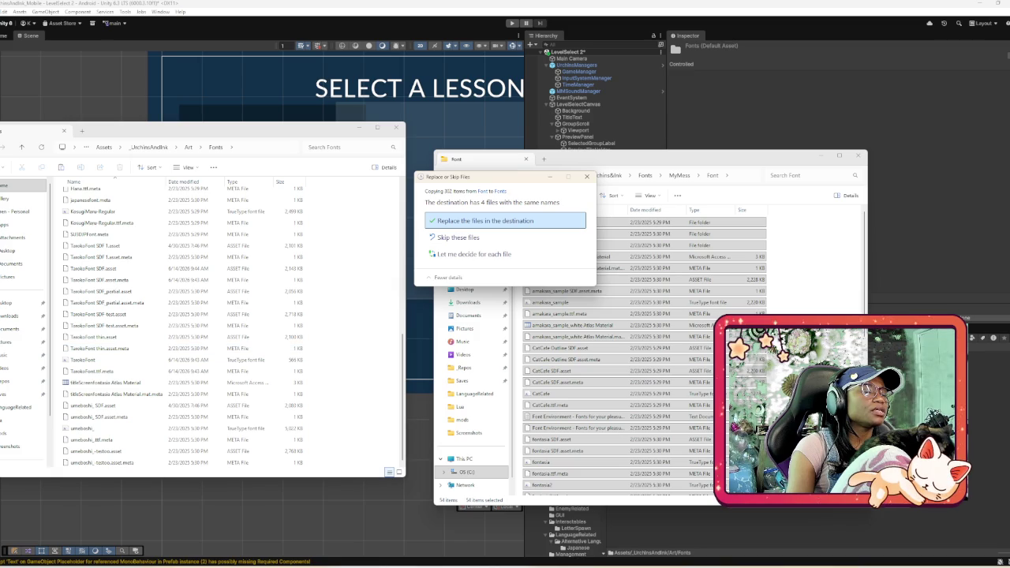
click(481, 222)
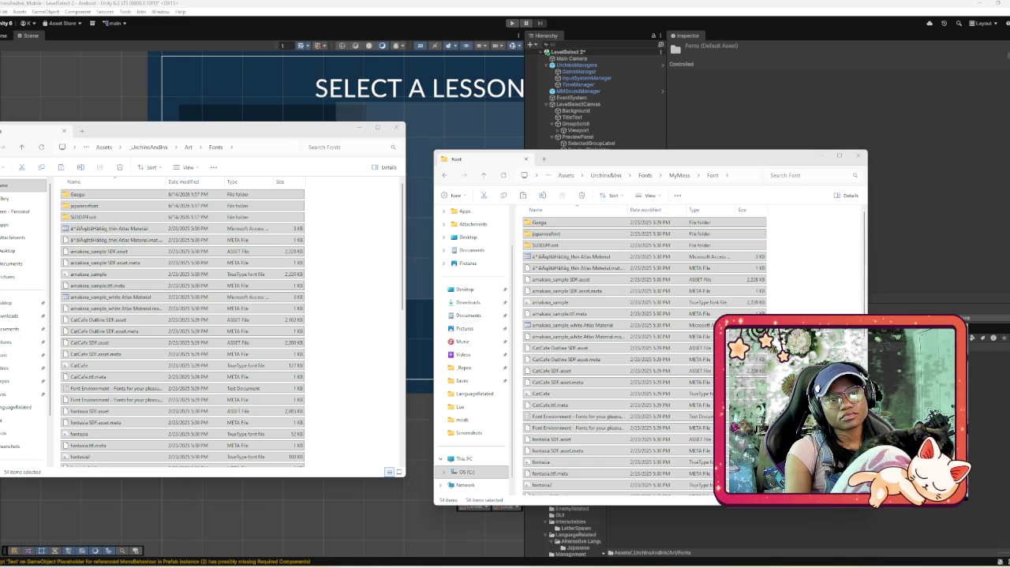
click(812, 237)
click(606, 175)
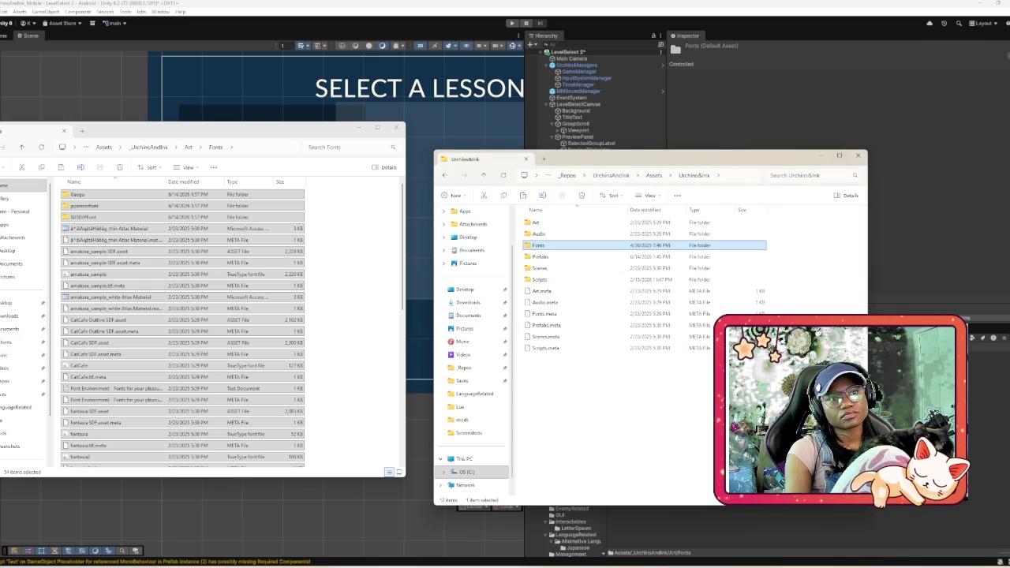
key(ctrl+w)
key(ctrl+w)
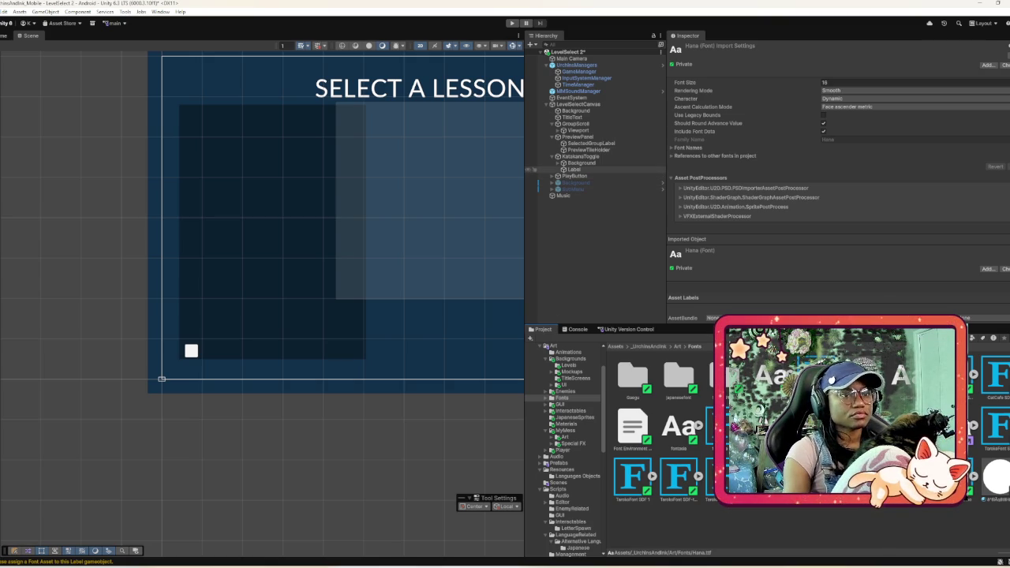
- Select KatakanaToggle's Label to show its Katakana (カタカナ) TextMeshPro settings with no font asset
click(580, 156)
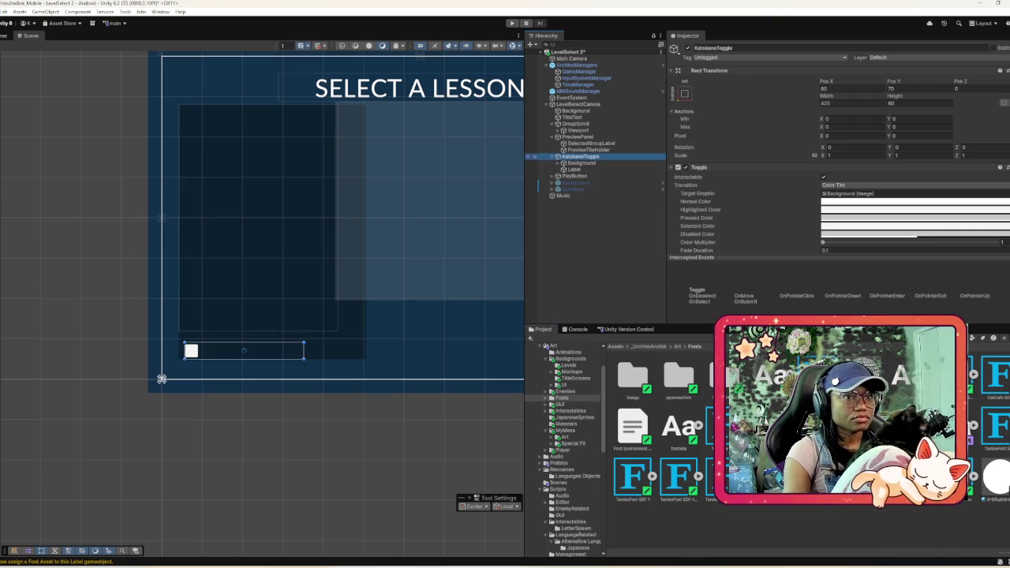
scroll(836, 157, down, 3)
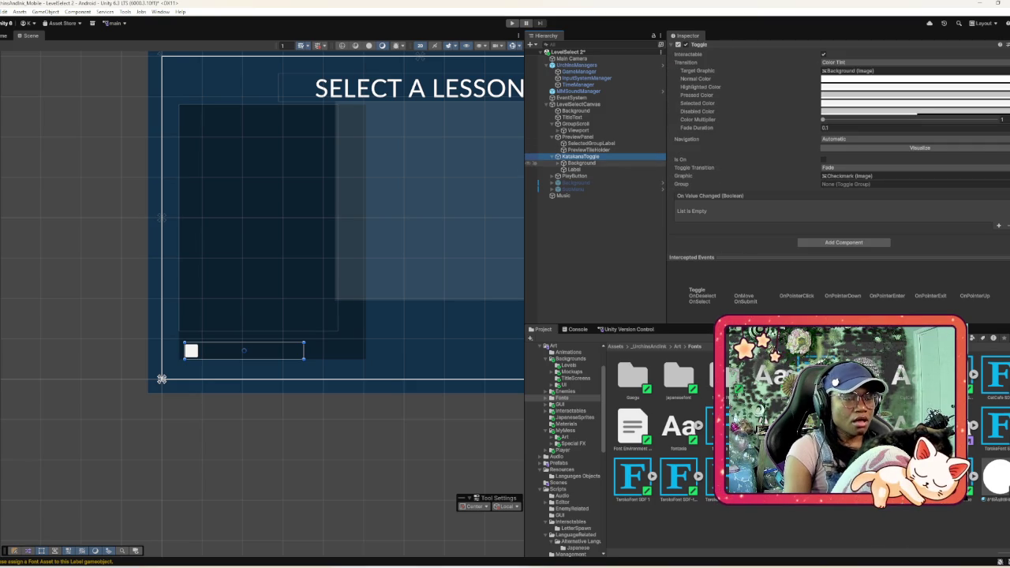
click(575, 169)
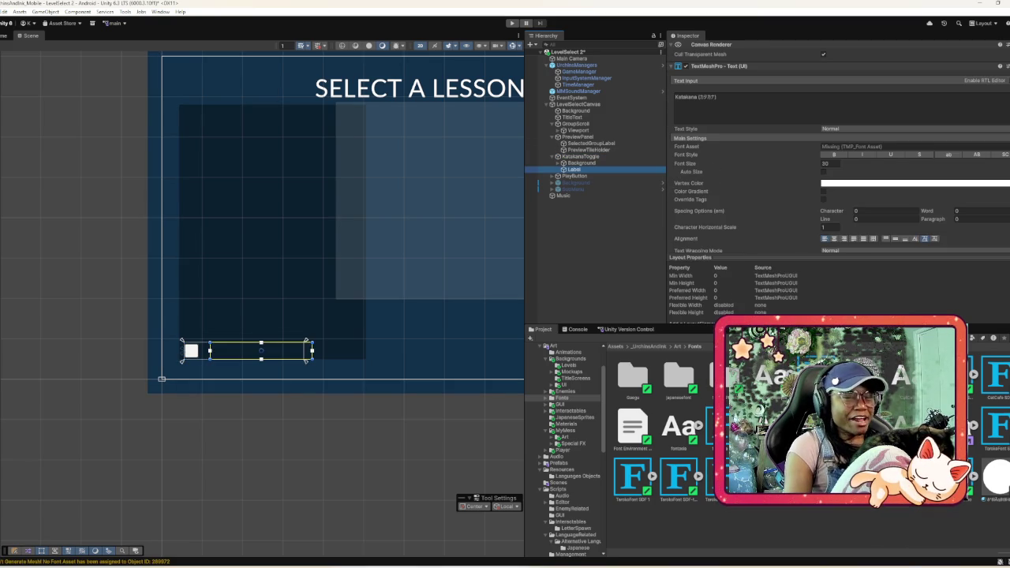
scroll(836, 158, down, 2)
scroll(837, 158, up, 1)
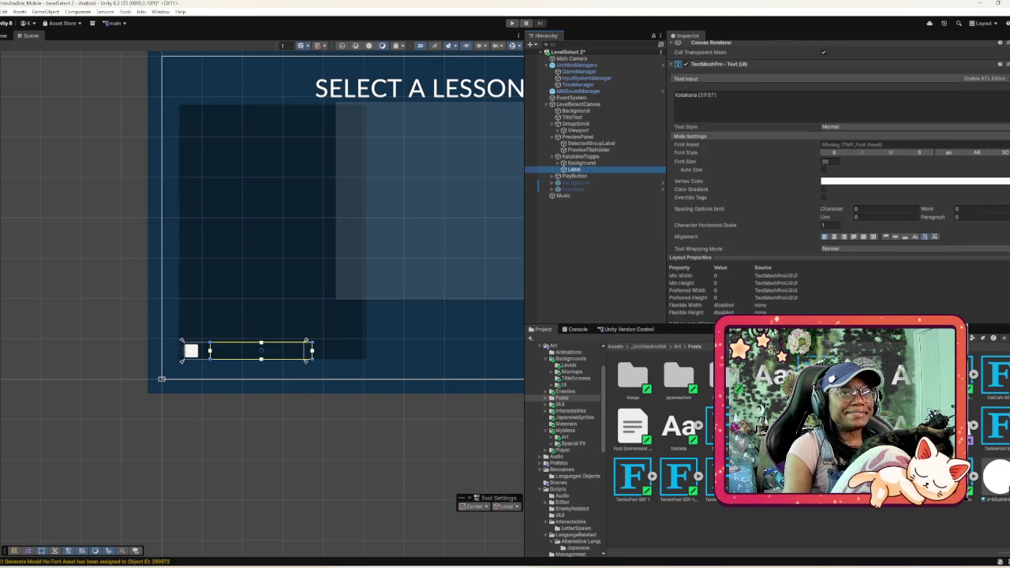
- Assign amakara_sample SDF as the Katakana label's Font Asset
click(1005, 144)
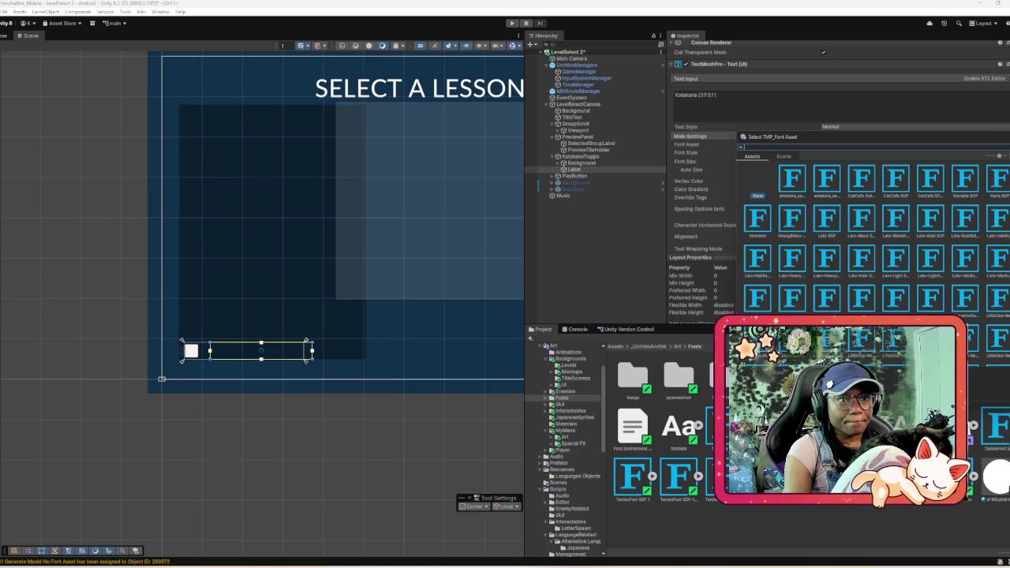
click(791, 179)
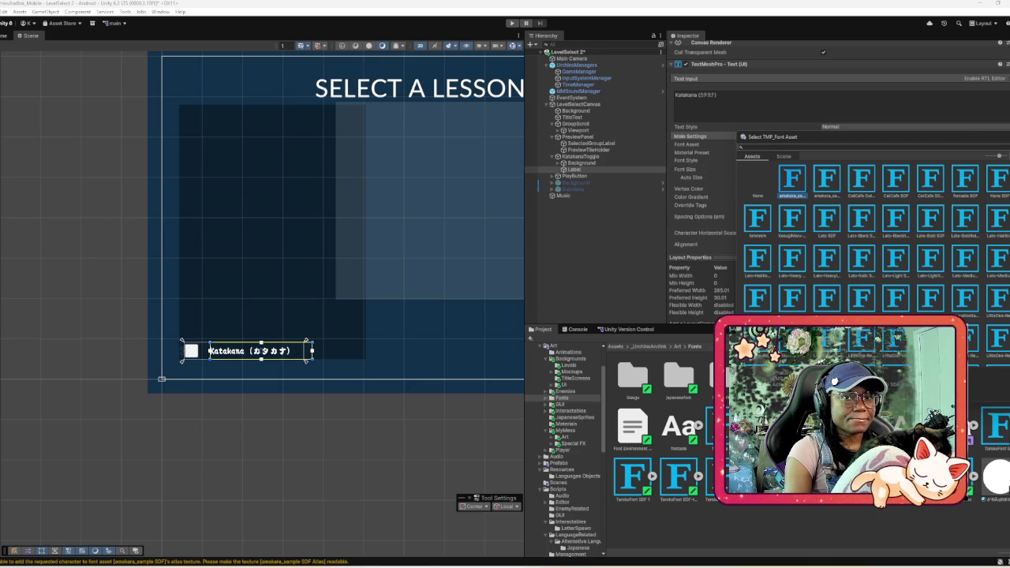
key(Return)
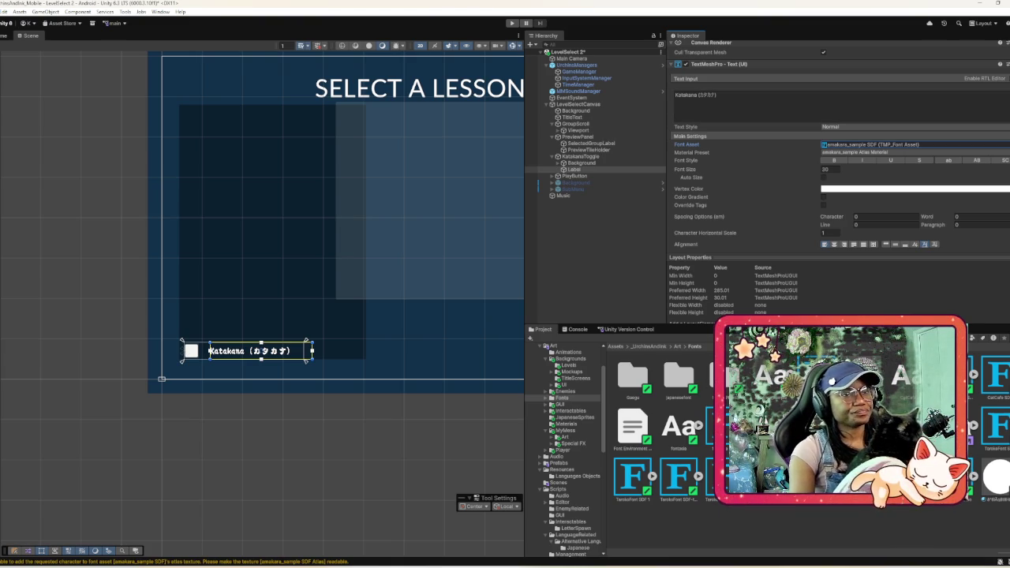
click(571, 117)
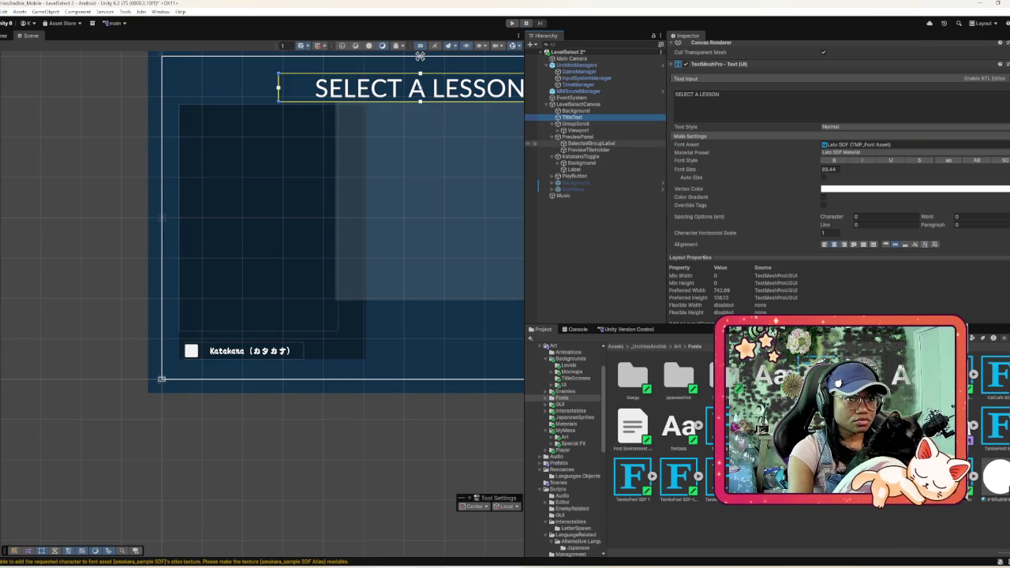
- Expand PlayButton and select its Label, showing the PLAY text without a font asset
click(590, 143)
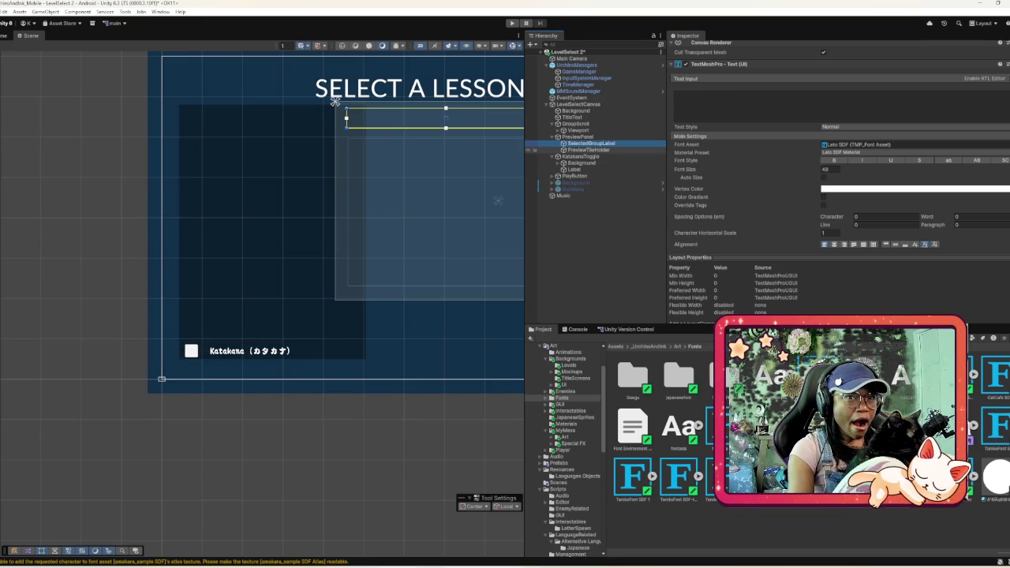
click(588, 149)
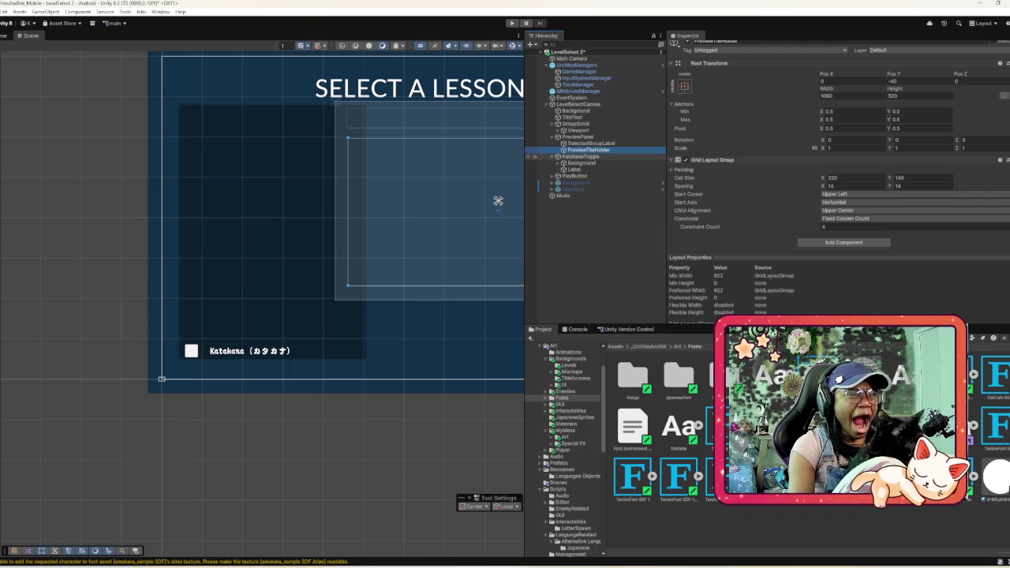
click(579, 157)
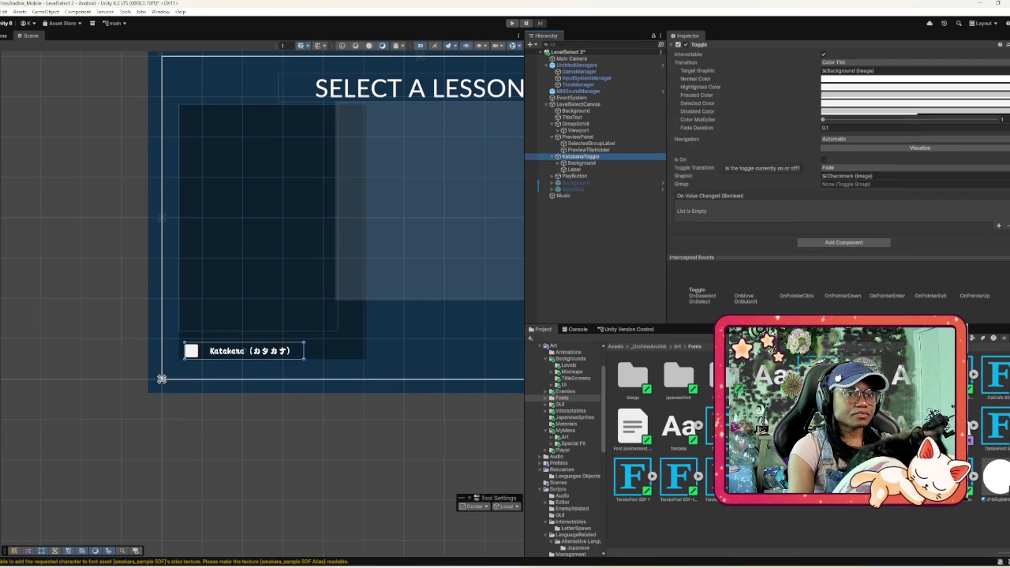
click(581, 162)
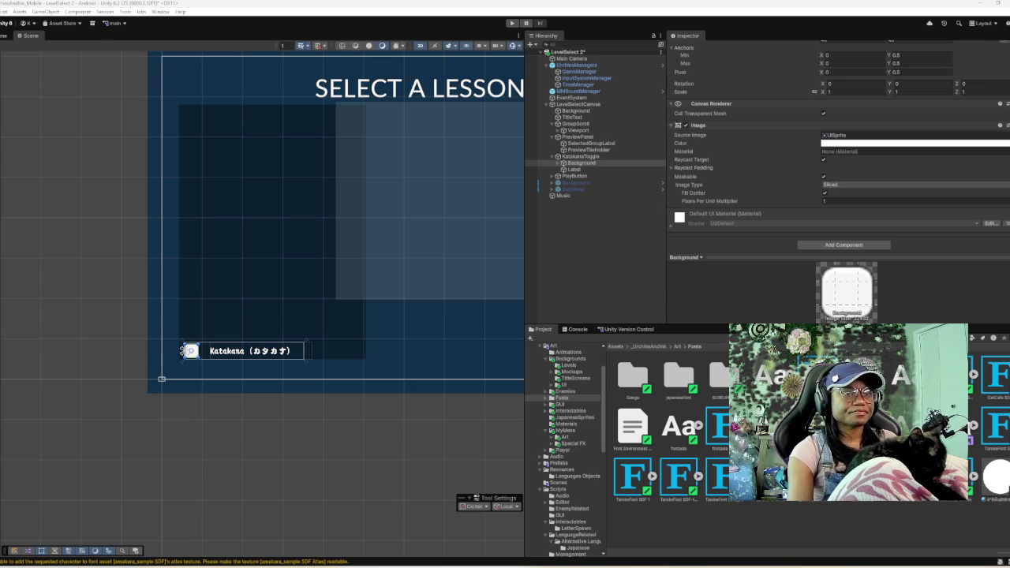
click(534, 169)
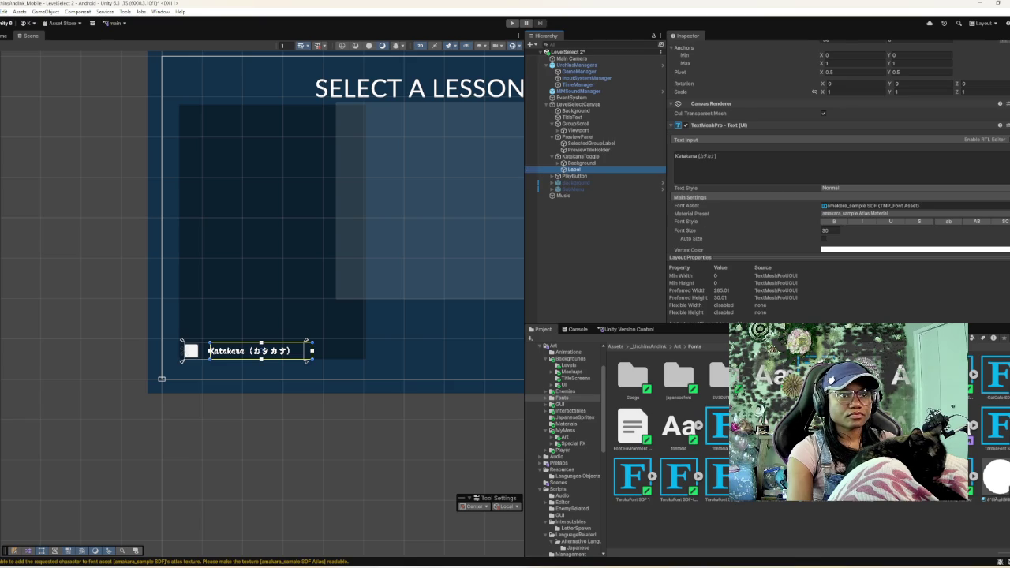
click(551, 176)
click(573, 182)
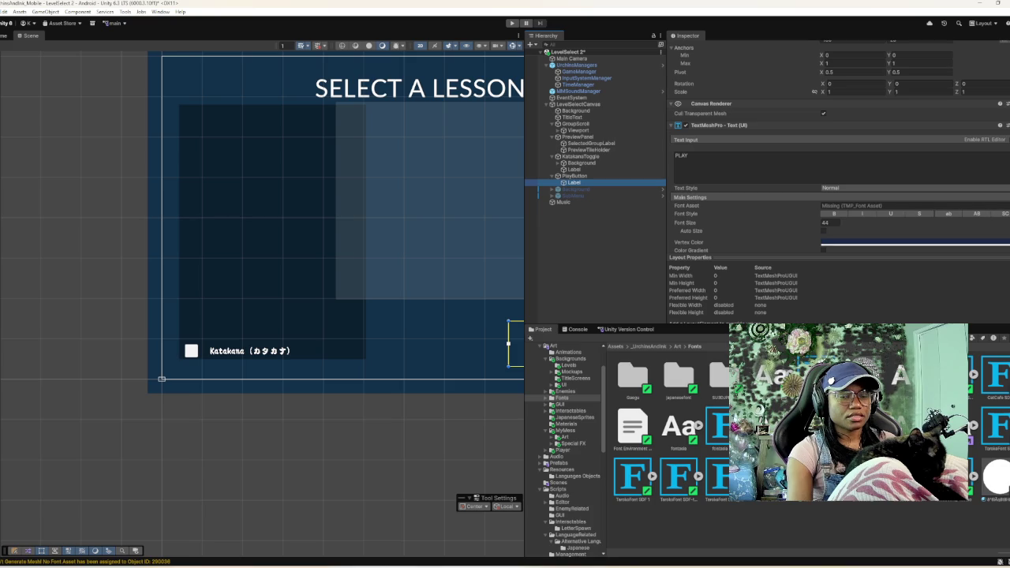
- Assign TarokoFont SDF to the Play label's Font Asset through the picker
click(890, 205)
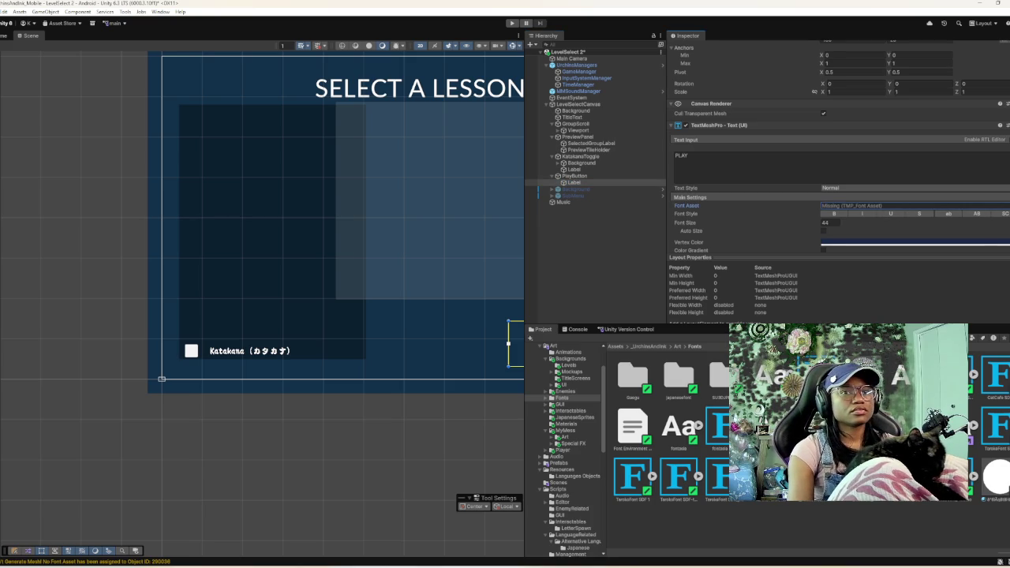
key(Return)
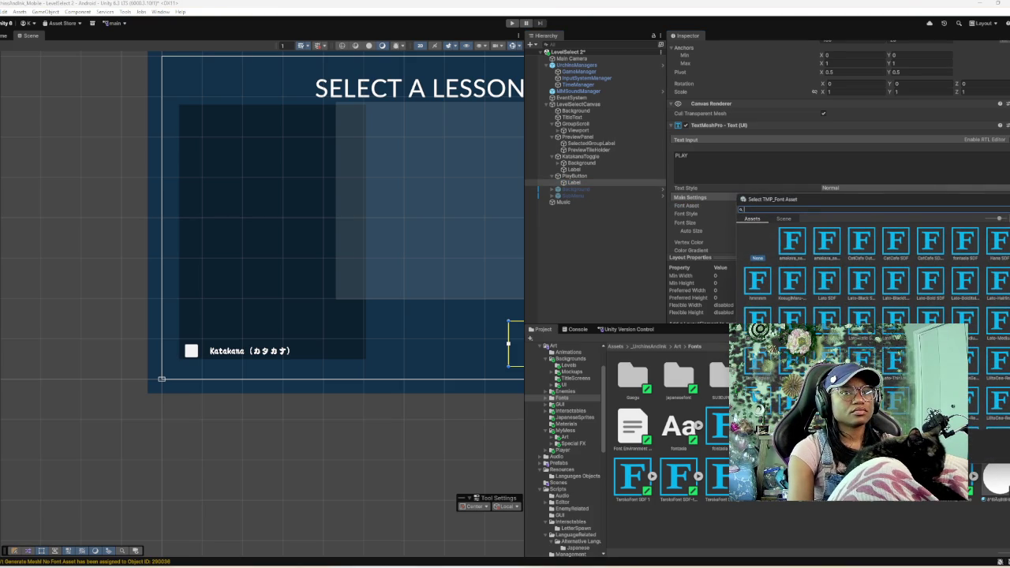
text(la)
text(m)
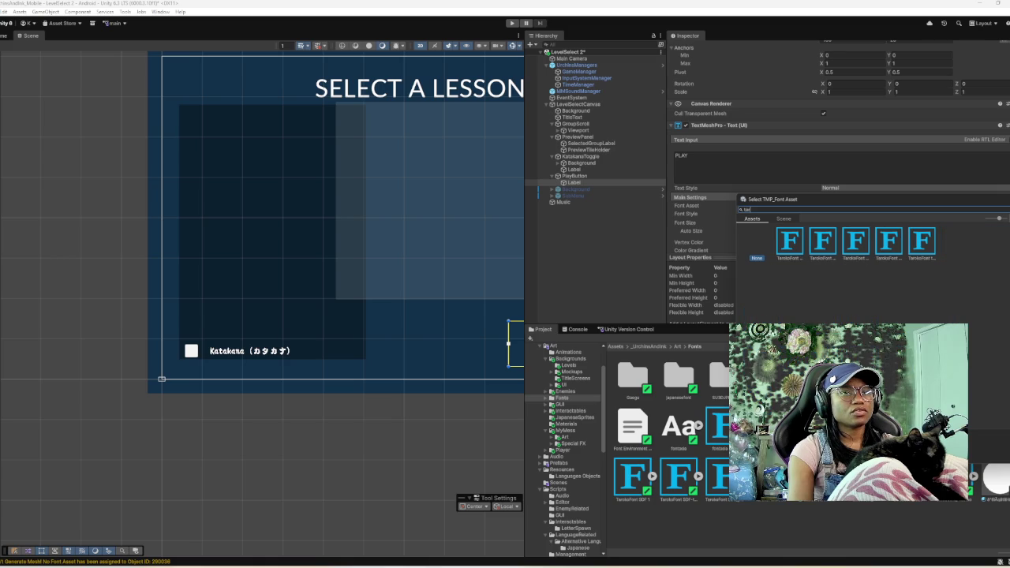
click(789, 241)
key(Return)
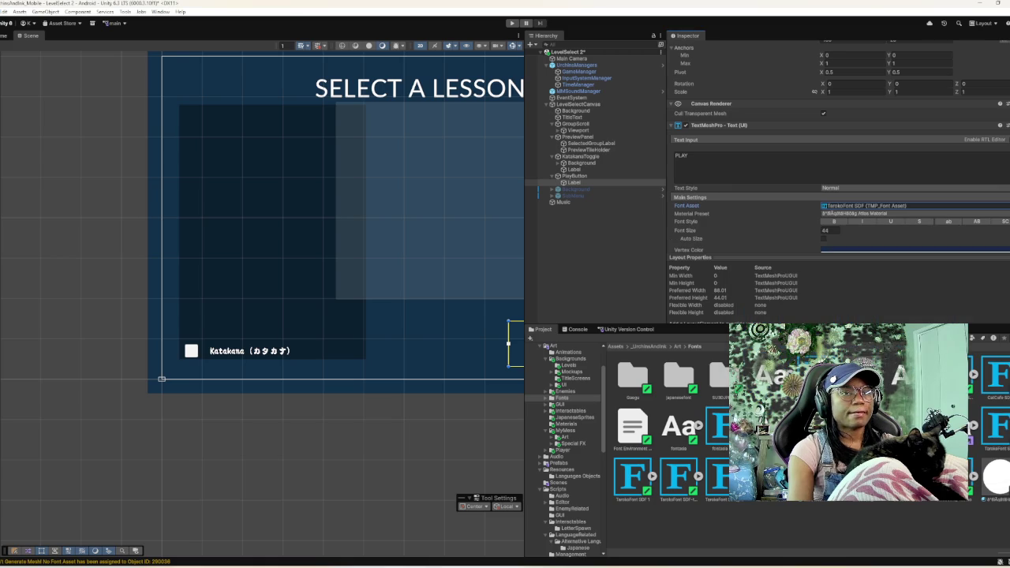
- Locate the TarokoFont SDF asset in the Project and show its import settings
scroll(412, 342, down, 5)
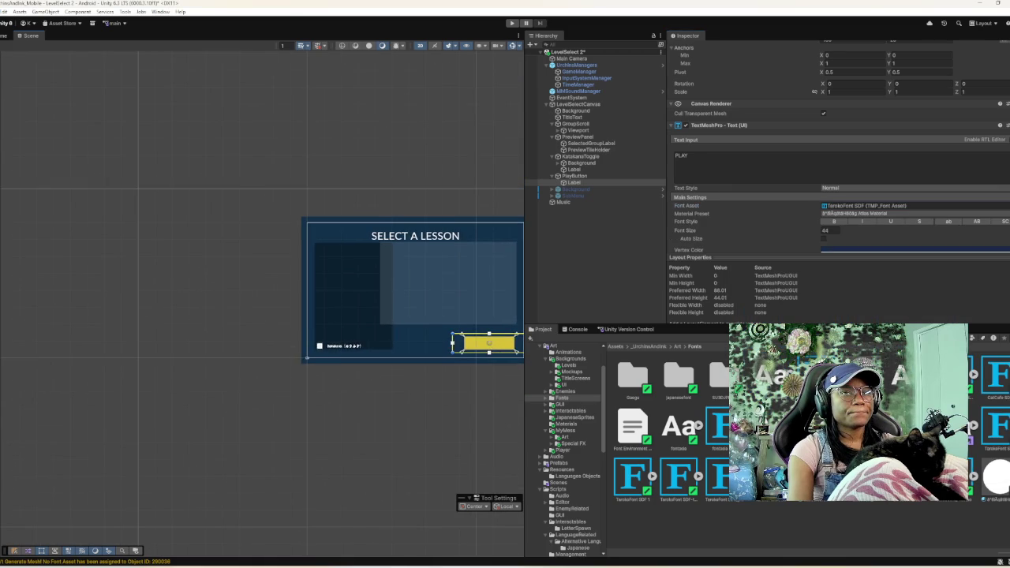
drag(394, 316, 247, 290)
scroll(329, 314, up, 5)
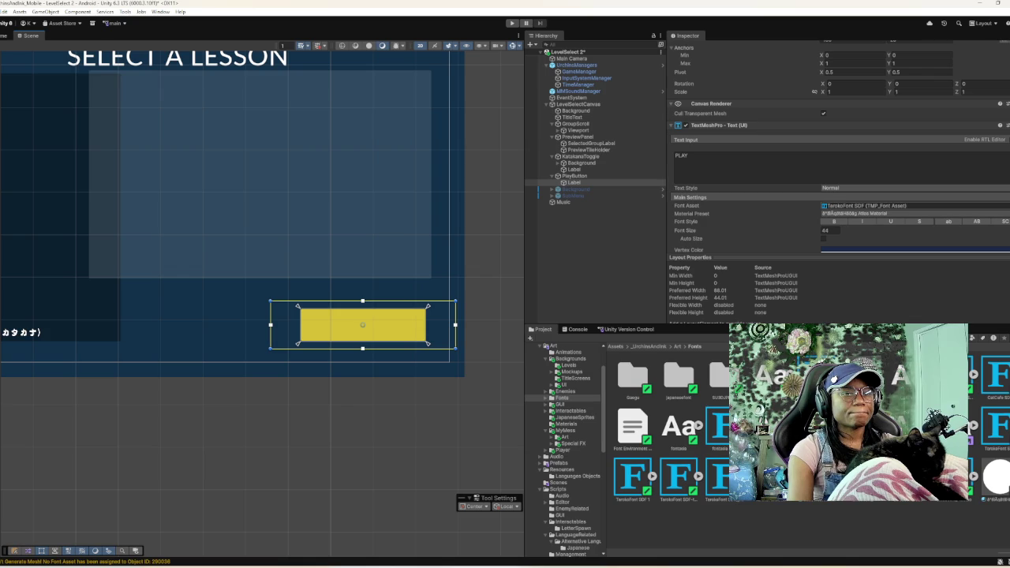
click(864, 205)
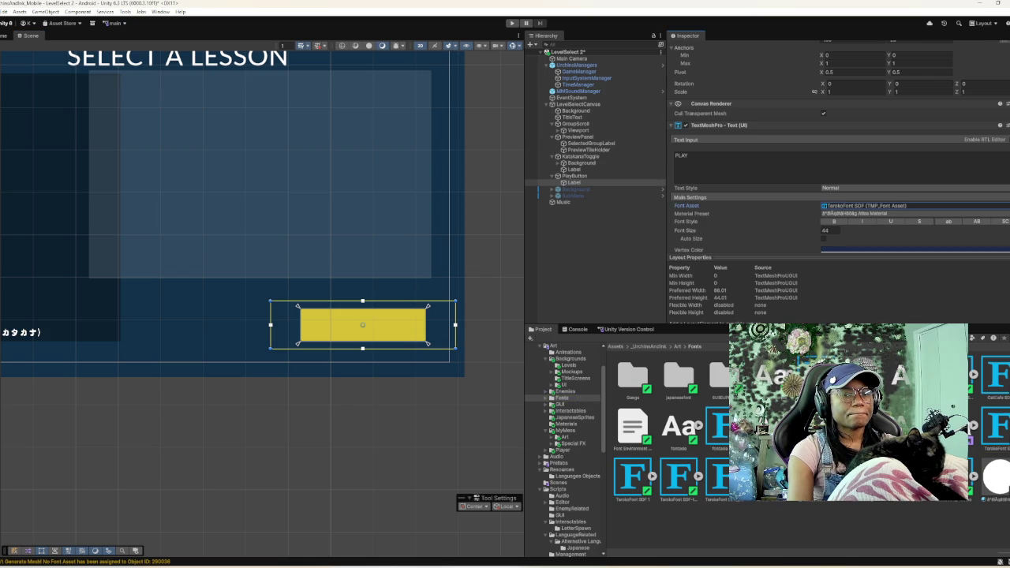
click(679, 430)
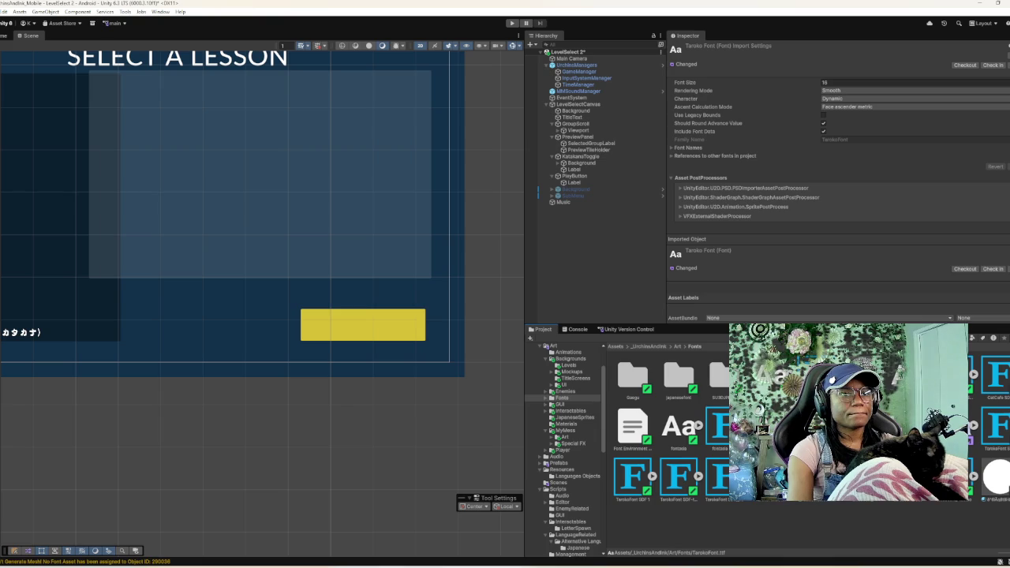
- Delete the two selected TarokoFont SDF font assets
ctrl+click(996, 426)
ctrl+click(995, 426)
ctrl+click(995, 426)
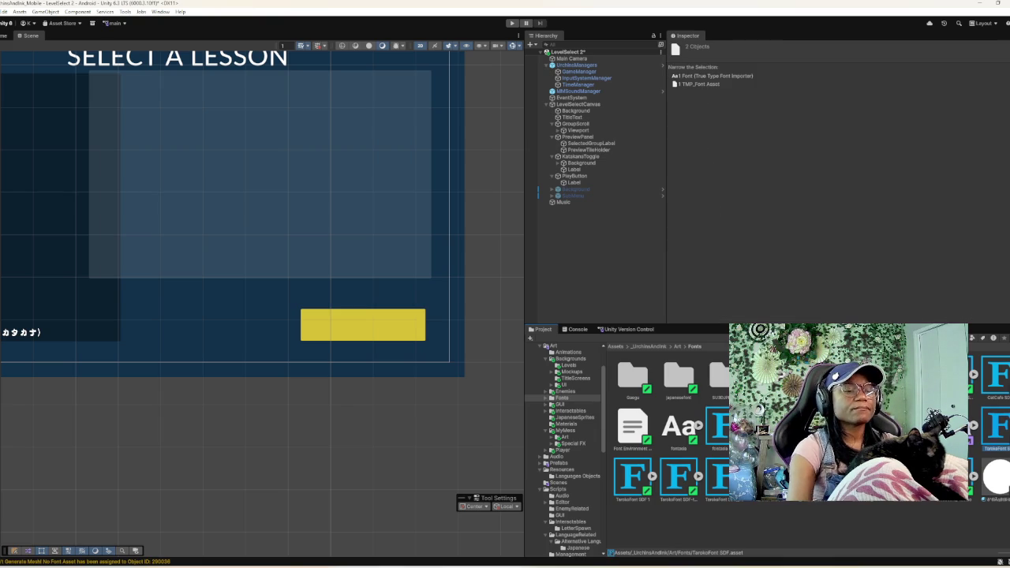
key(Delete)
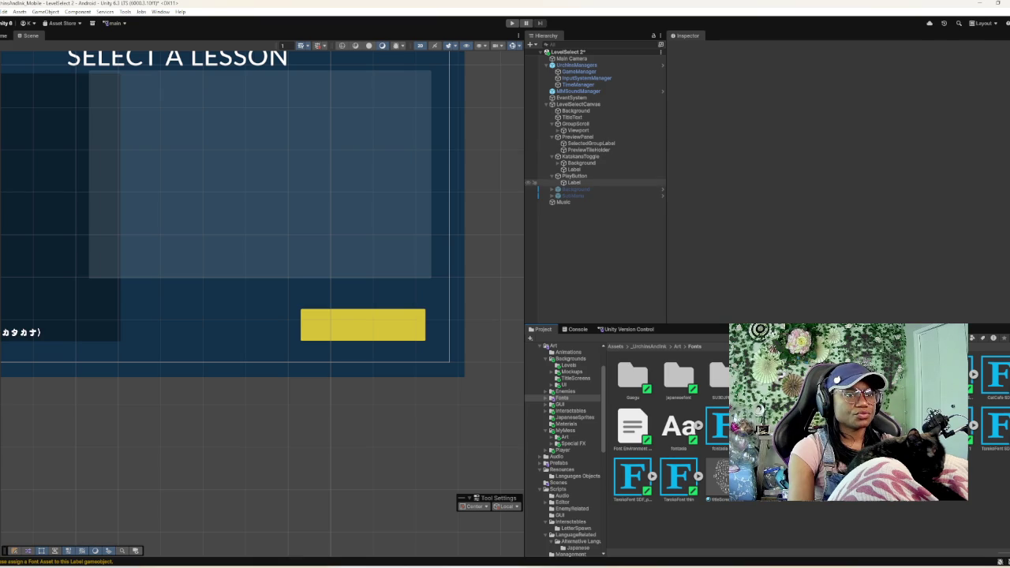
- Select the Play button's Label and apply TaroKoFont SDF 1 to it
click(573, 183)
scroll(836, 158, down, 10)
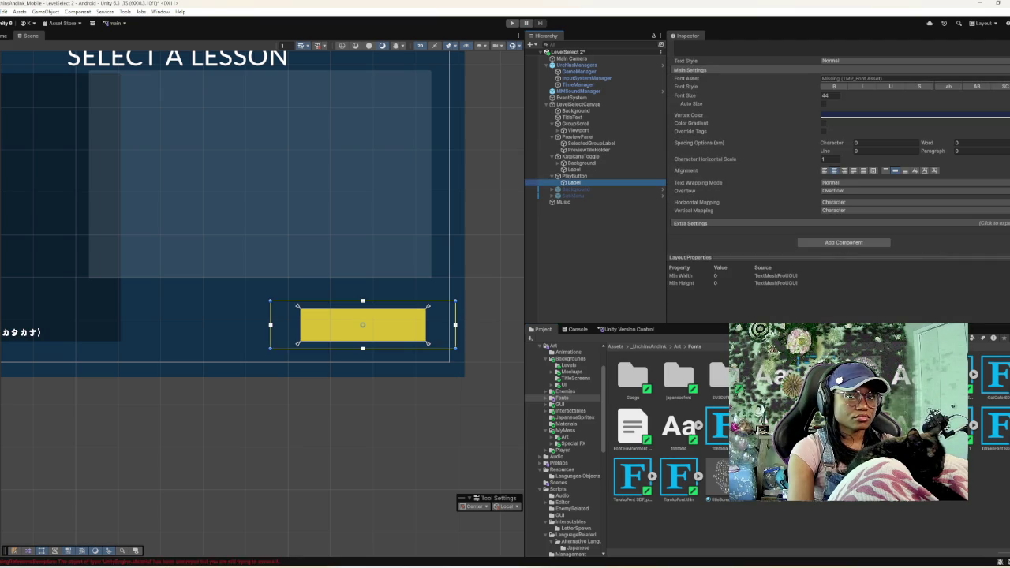
click(1006, 78)
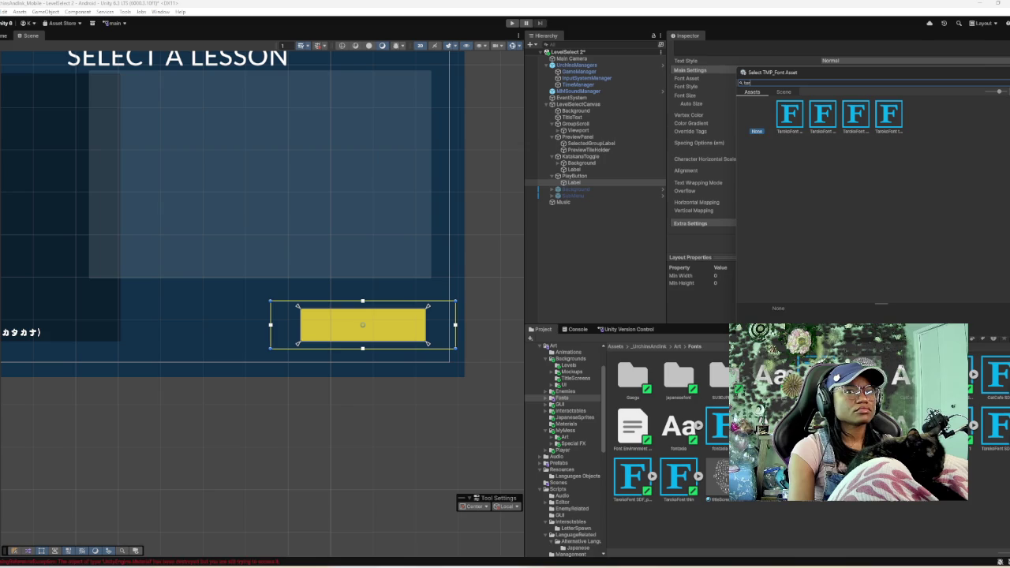
double_click(789, 114)
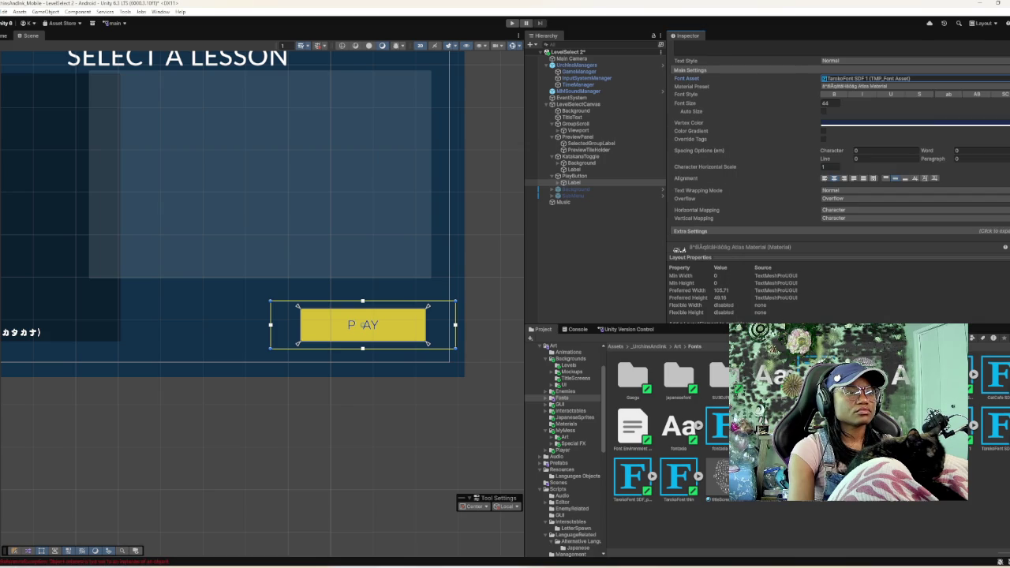
- Compare TaroKoFont SDF-test, SDF_partial and thin variants on the label, settling on SDF_partial
click(1005, 78)
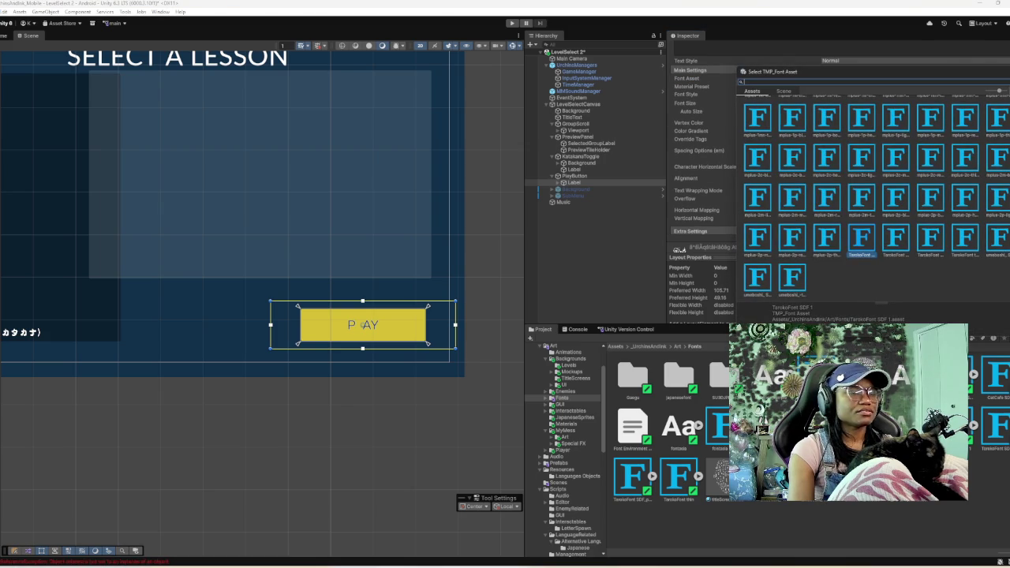
text(tar)
click(822, 114)
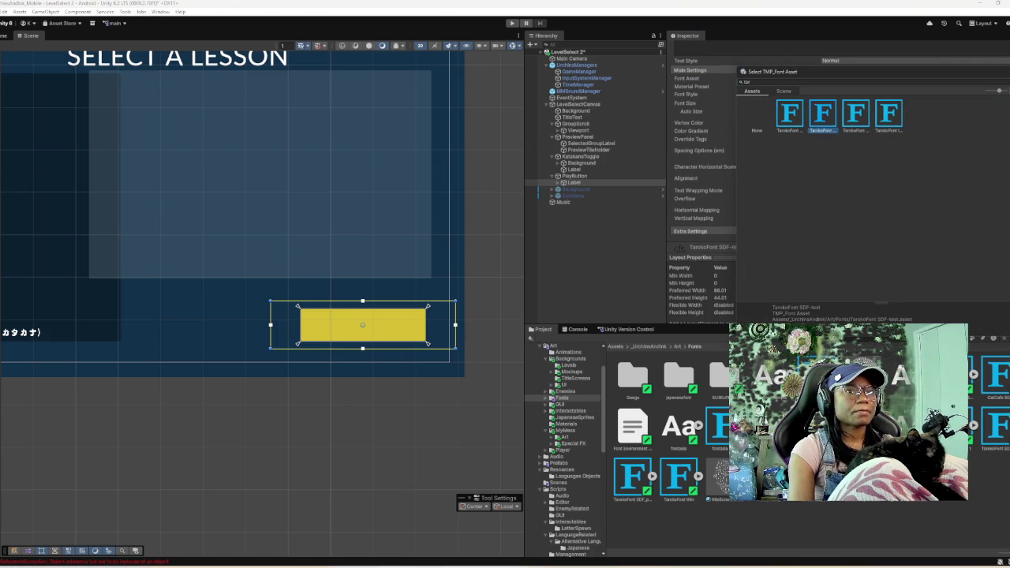
click(855, 115)
click(888, 114)
click(855, 114)
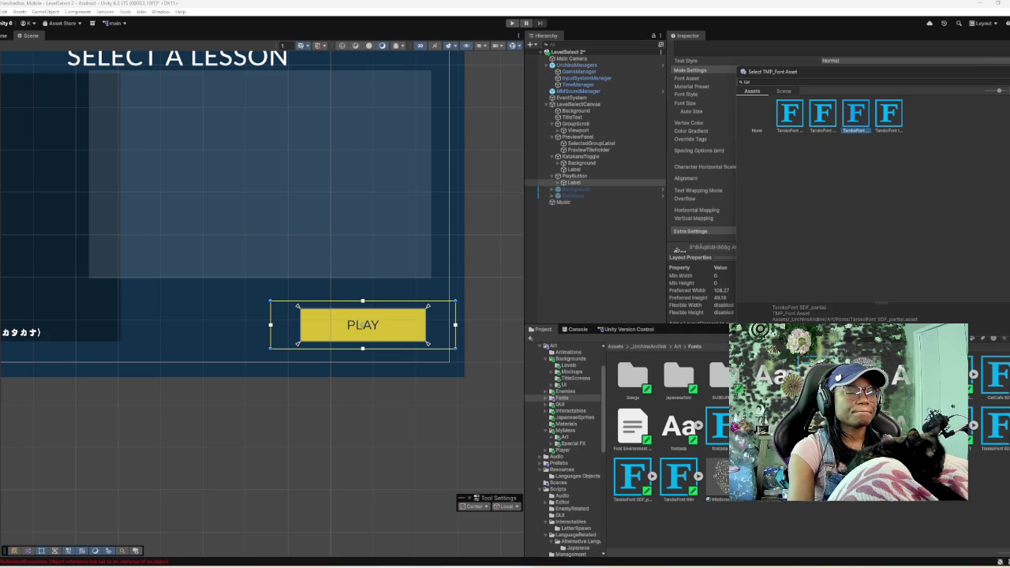
click(888, 115)
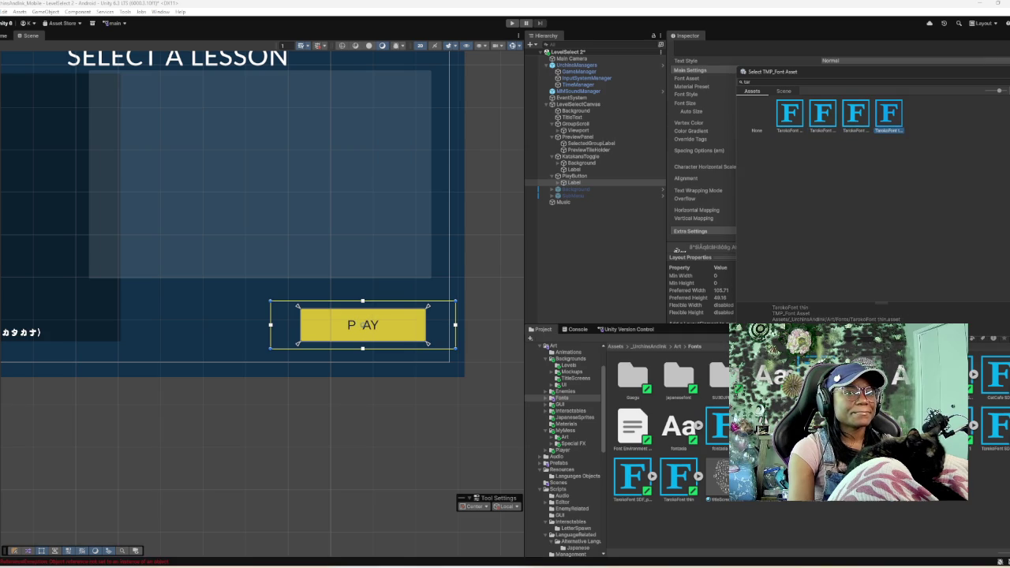
click(855, 115)
click(822, 114)
click(789, 114)
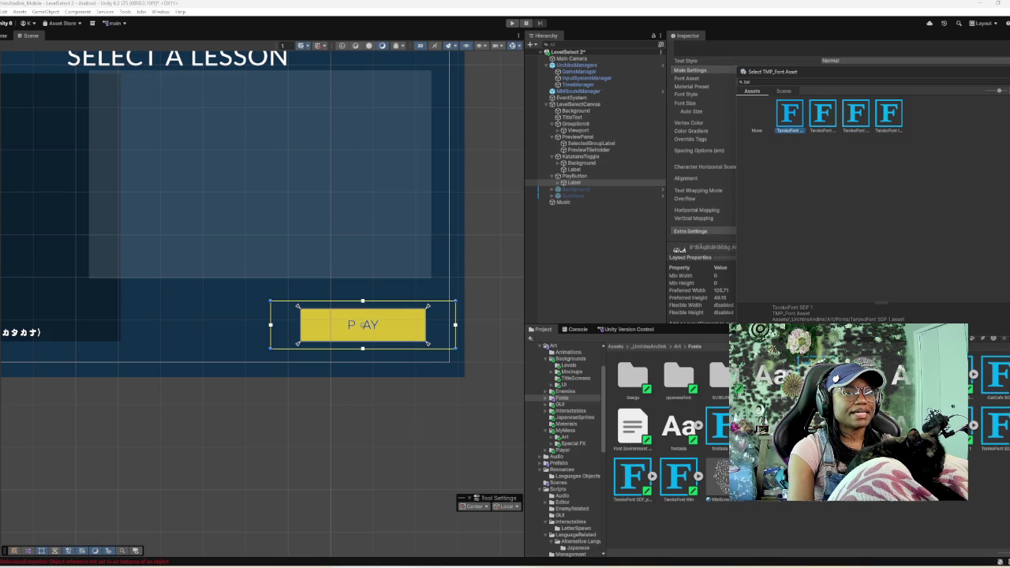
click(822, 114)
click(855, 115)
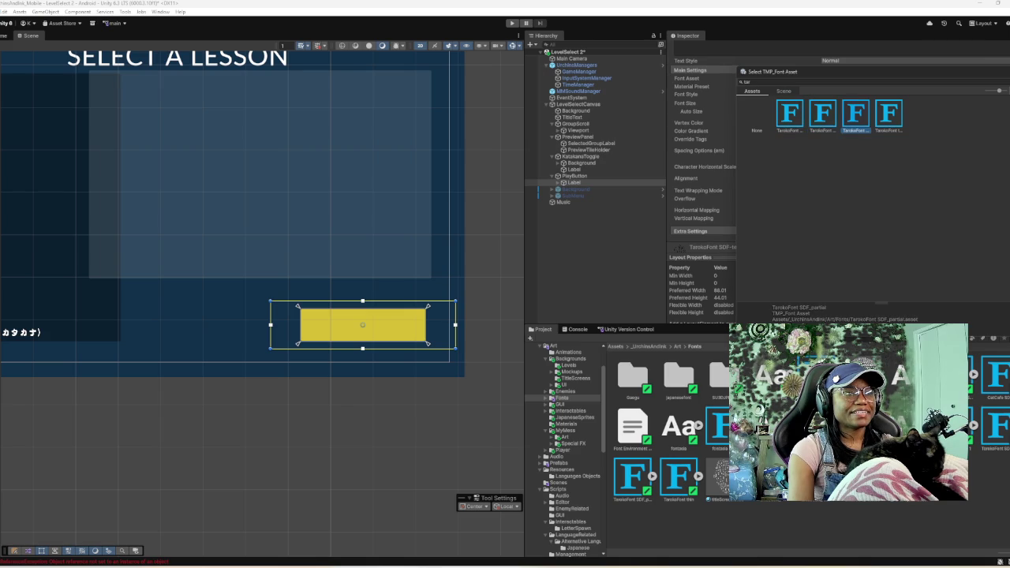
double_click(855, 114)
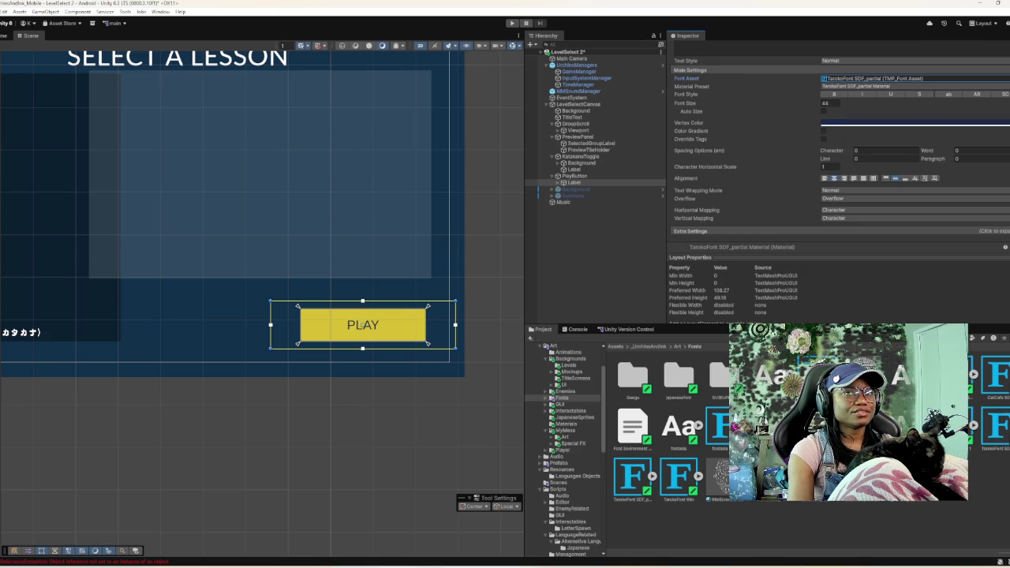
- Switch the Play label's font to amakara_sample SDF
key(Return)
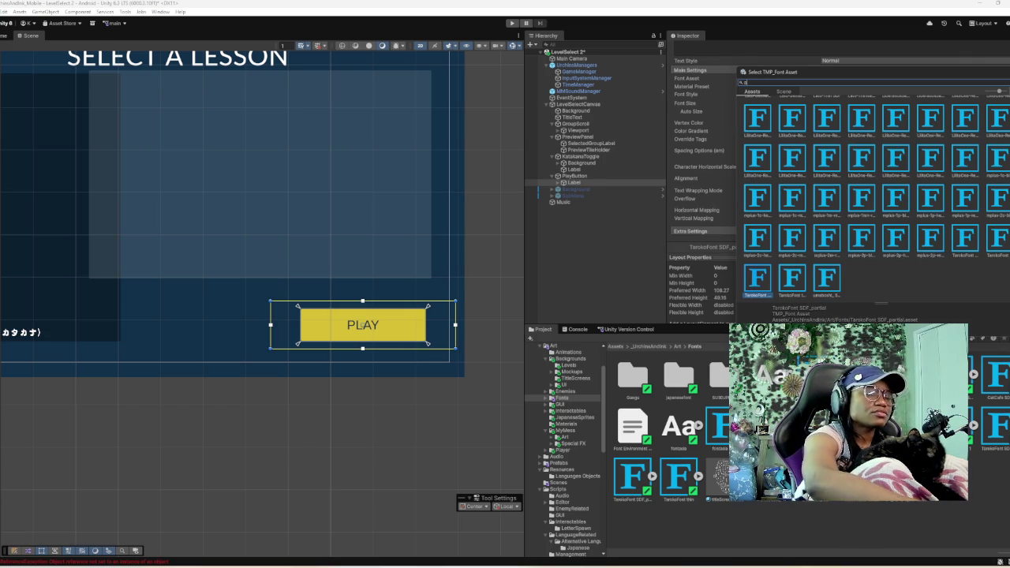
text(ma)
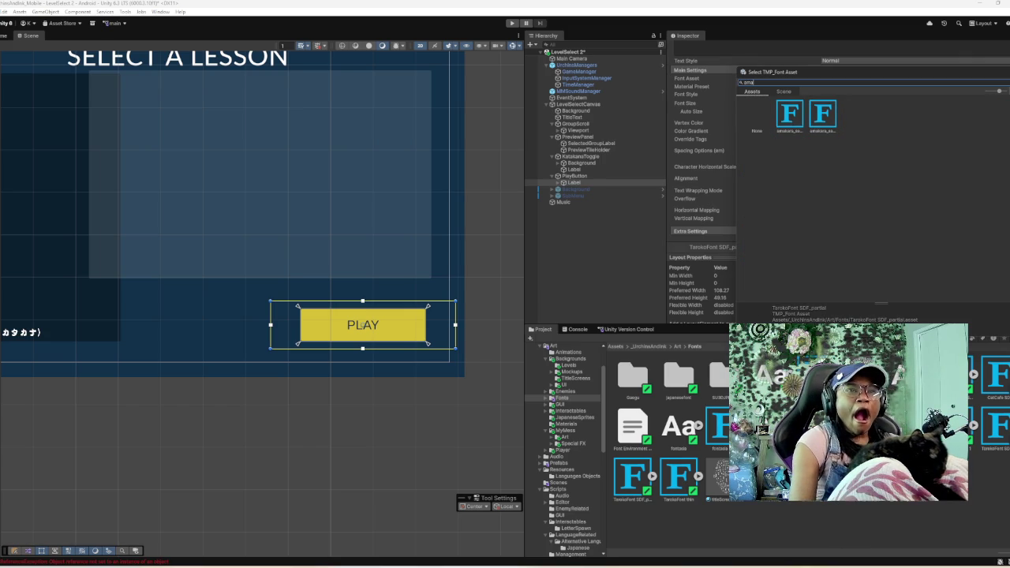
click(789, 114)
key(Return)
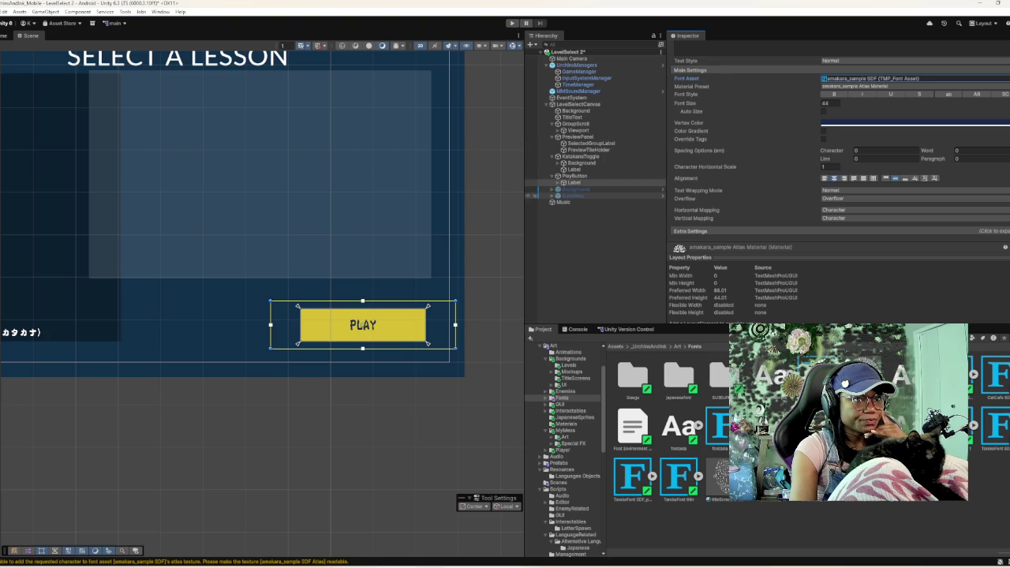
scroll(260, 299, down, 3)
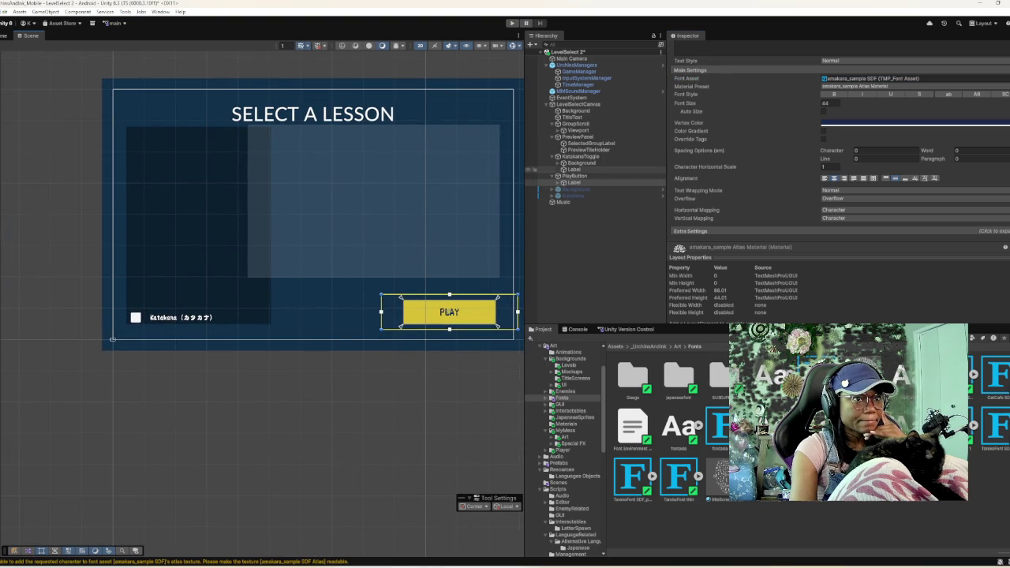
- Inspect the toggle's Checkmark, the Content layout, and the GroupButtonTemplate and its Label
click(558, 162)
click(535, 169)
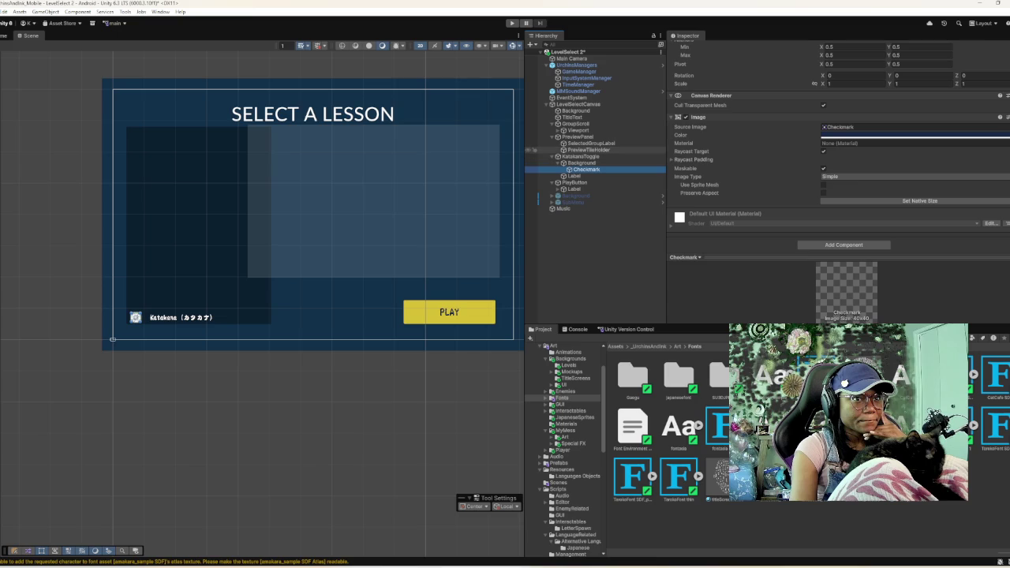
click(563, 130)
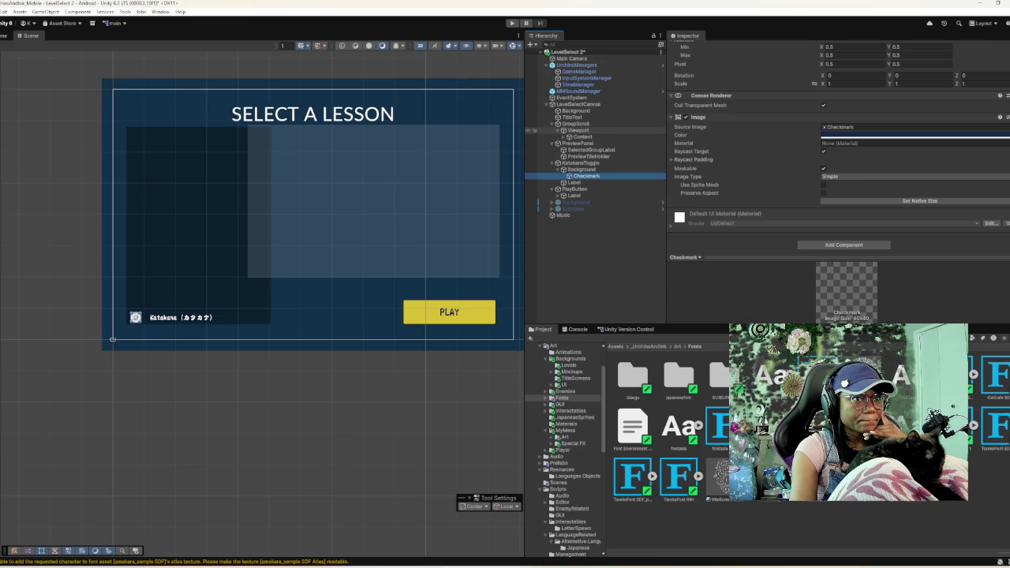
click(534, 137)
key(Right)
key(Down)
scroll(836, 158, down, 5)
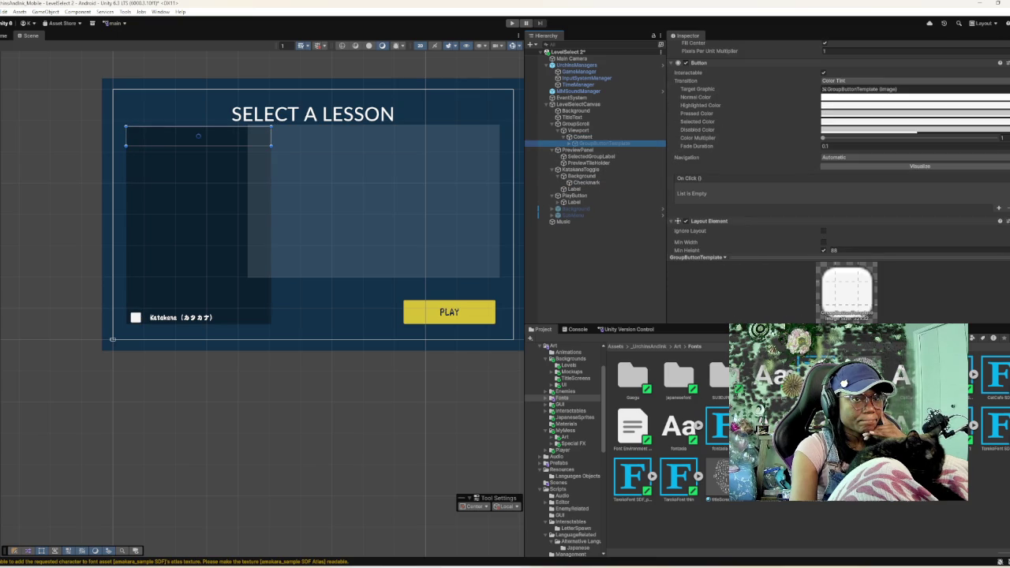
scroll(836, 158, down, 3)
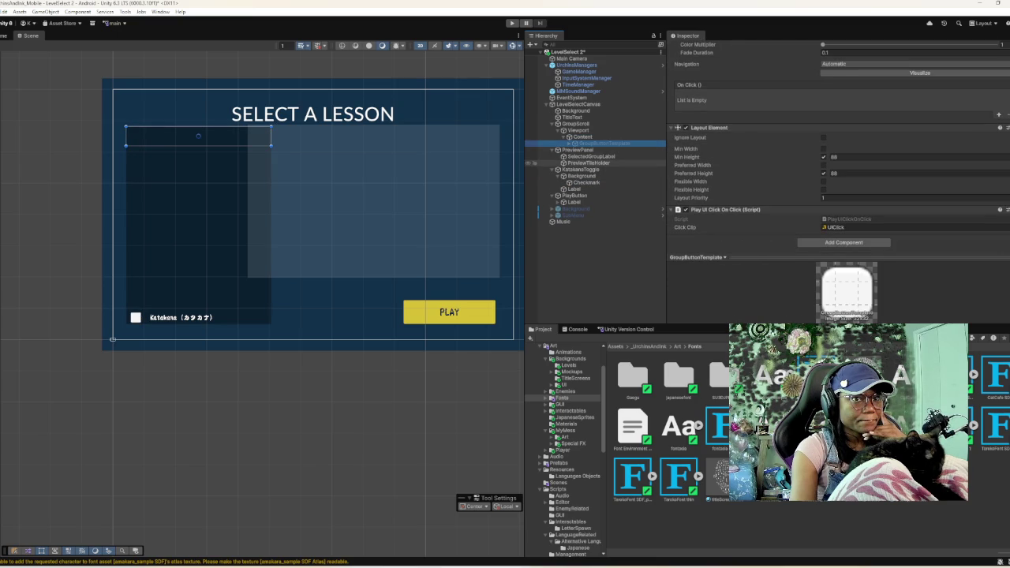
key(Right)
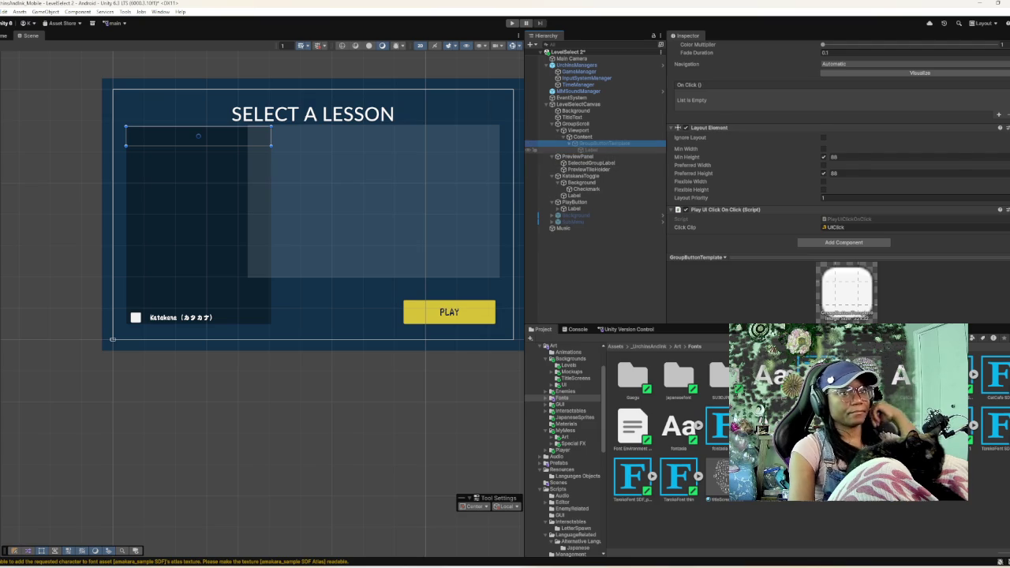
key(Down)
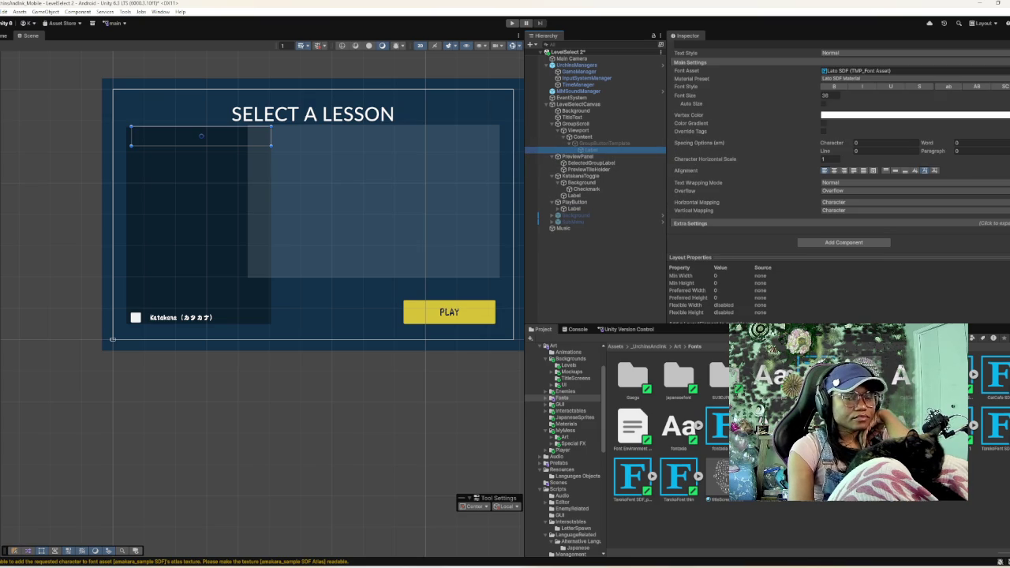
scroll(837, 158, up, 1)
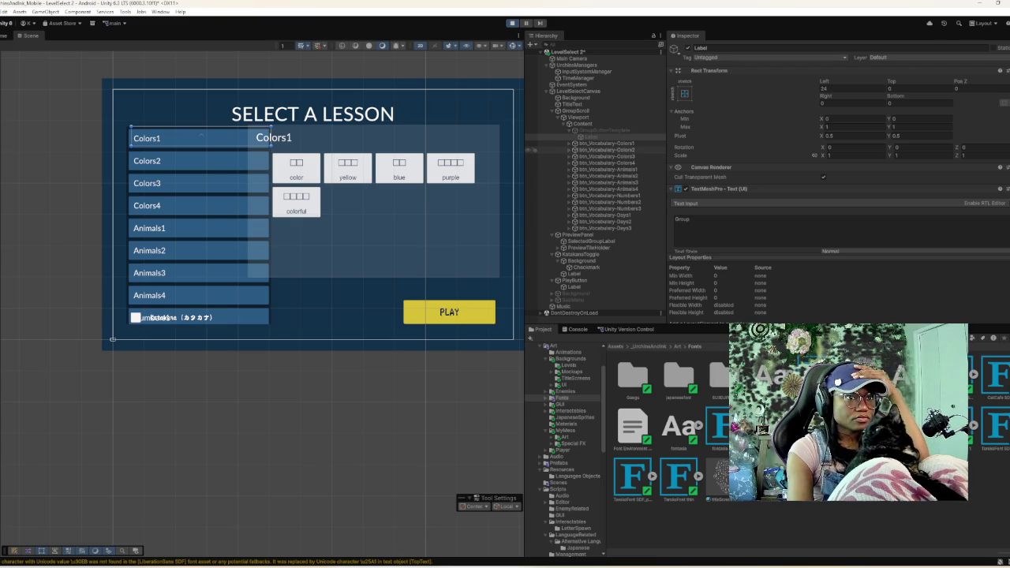
- Inspect the generated btn_Vocabulary-Colors1 button and switch to the Game view
click(606, 143)
scroll(789, 157, down, 5)
scroll(836, 158, up, 5)
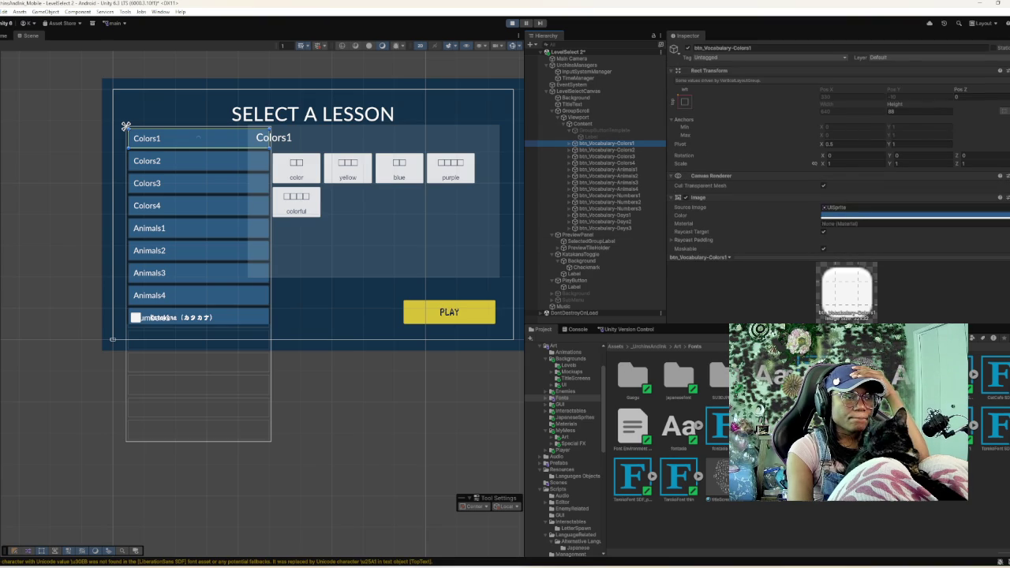
scroll(197, 249, down, 2)
scroll(197, 248, up, 3)
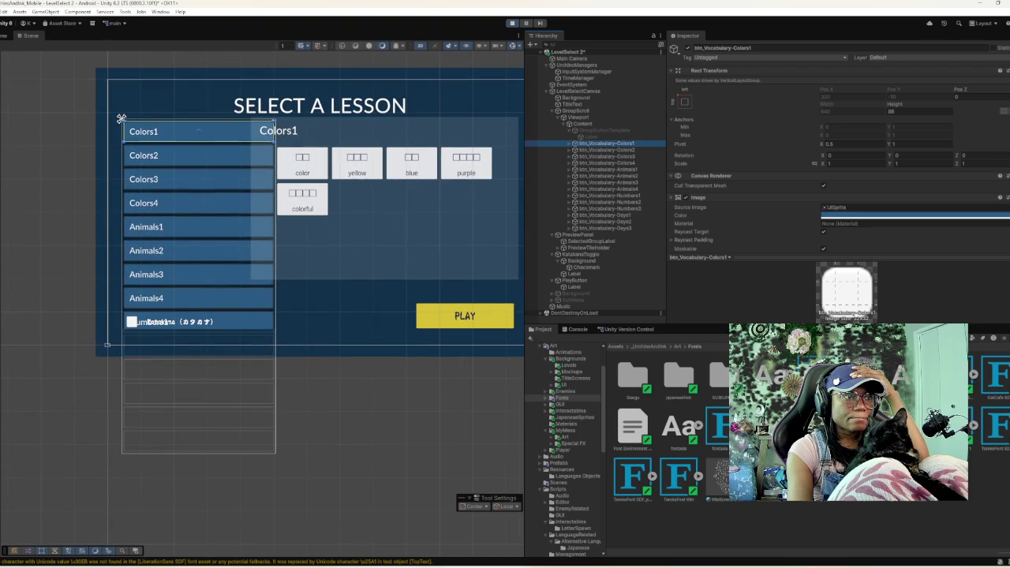
click(7, 36)
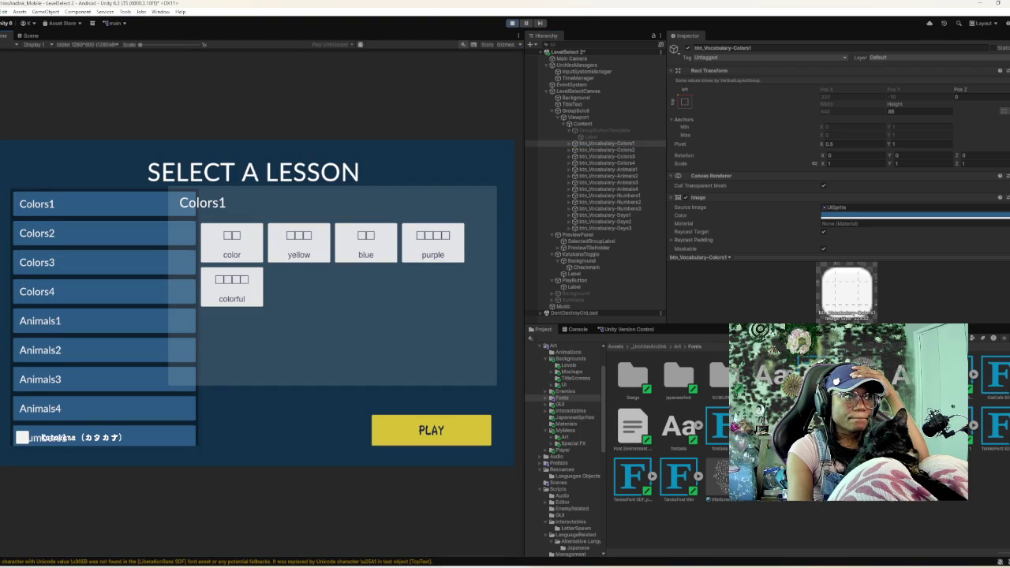
- Scroll the lesson list, exit Play mode, and select LevelSelectCanvas
scroll(104, 316, down, 2)
scroll(104, 315, down, 4)
scroll(104, 316, up, 3)
scroll(104, 315, up, 1)
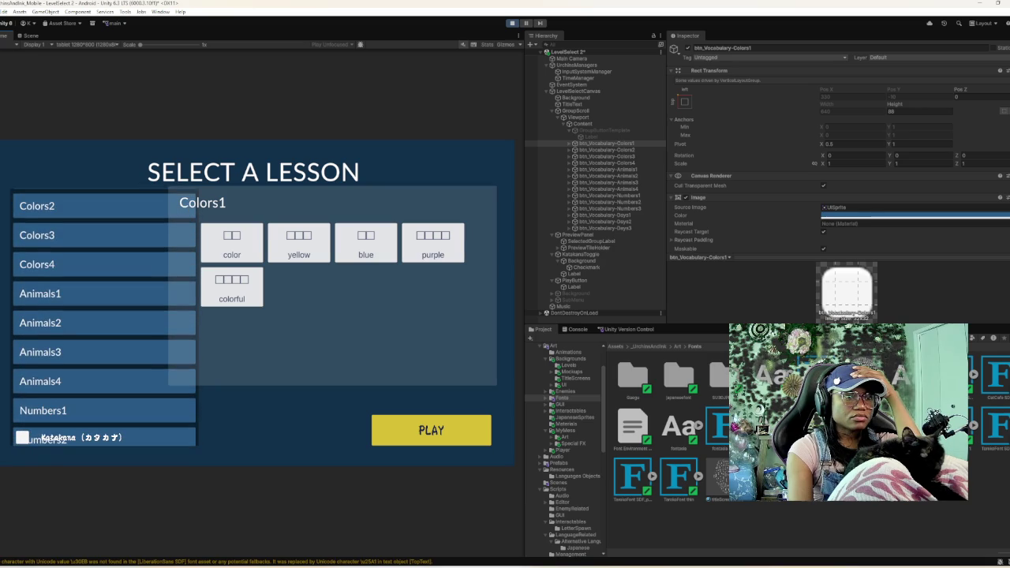
scroll(104, 315, up, 1)
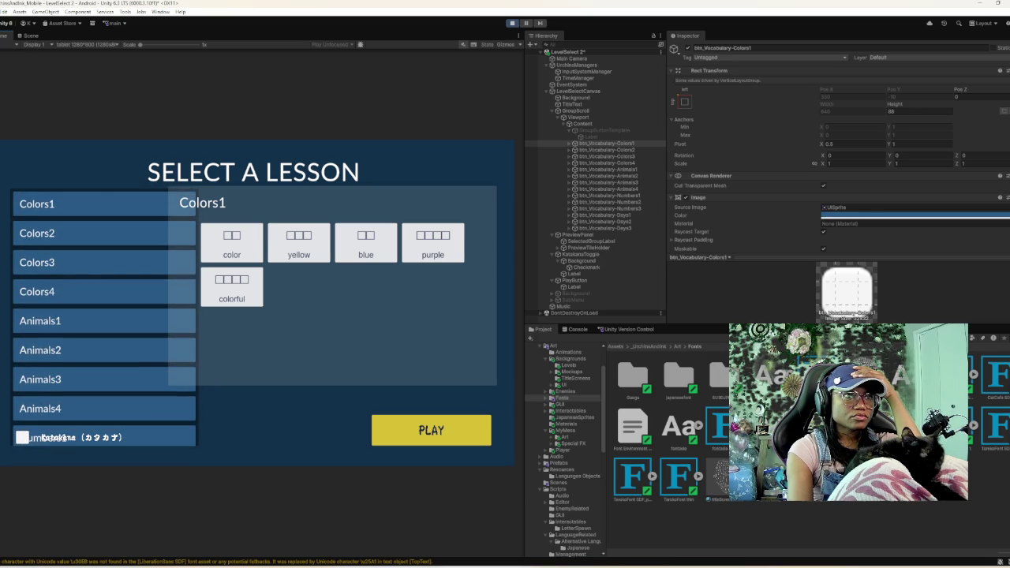
click(511, 23)
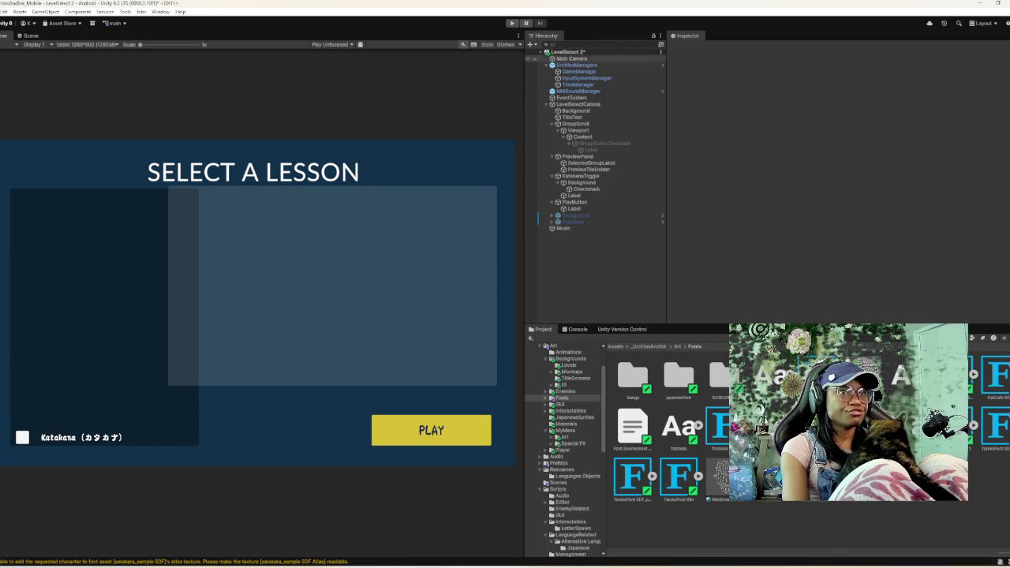
click(579, 104)
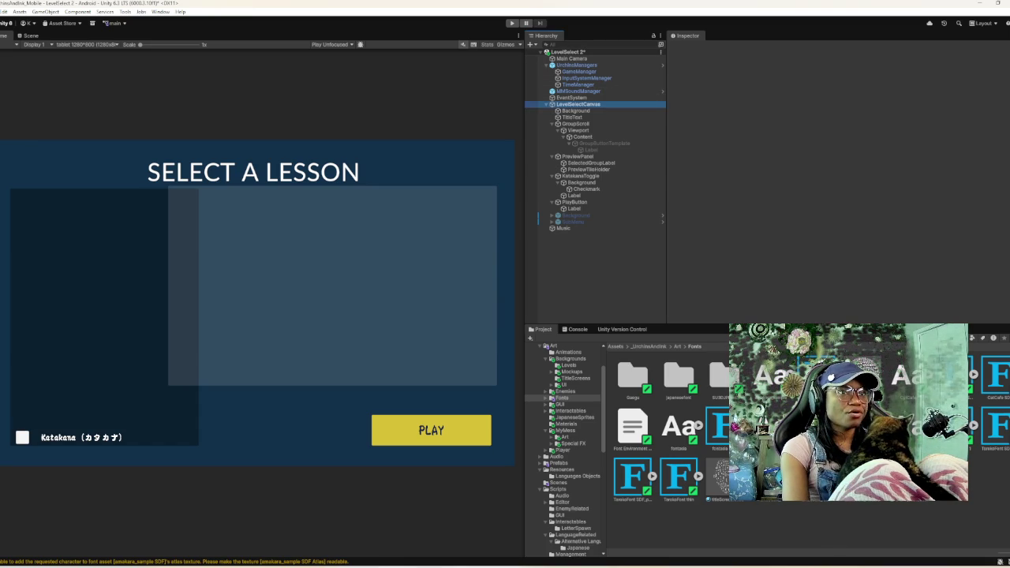
- Locate the WordTile prefab from the Word Tile Prefab field and open it for editing
scroll(839, 181, down, 5)
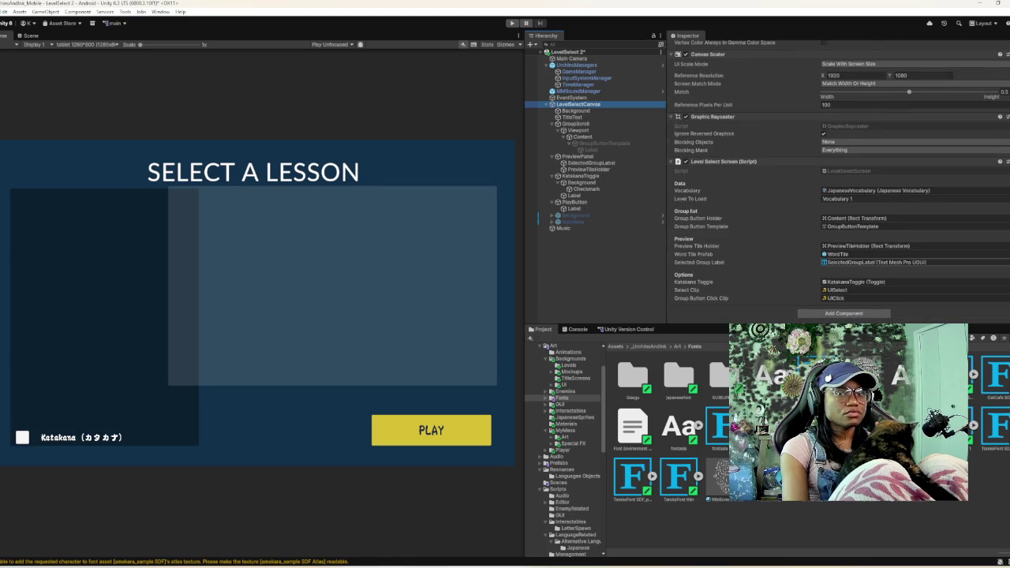
click(838, 254)
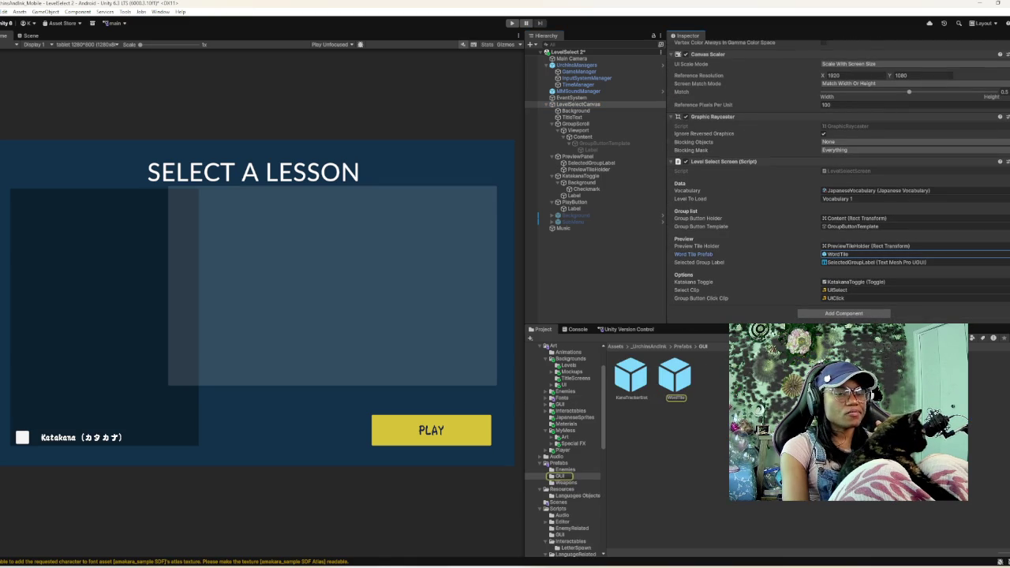
double_click(675, 376)
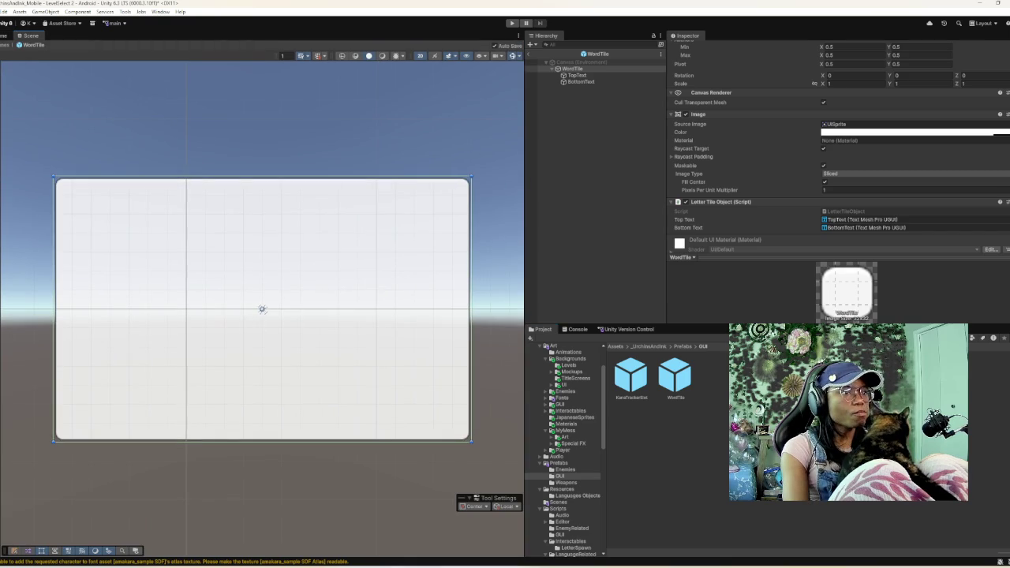
click(674, 375)
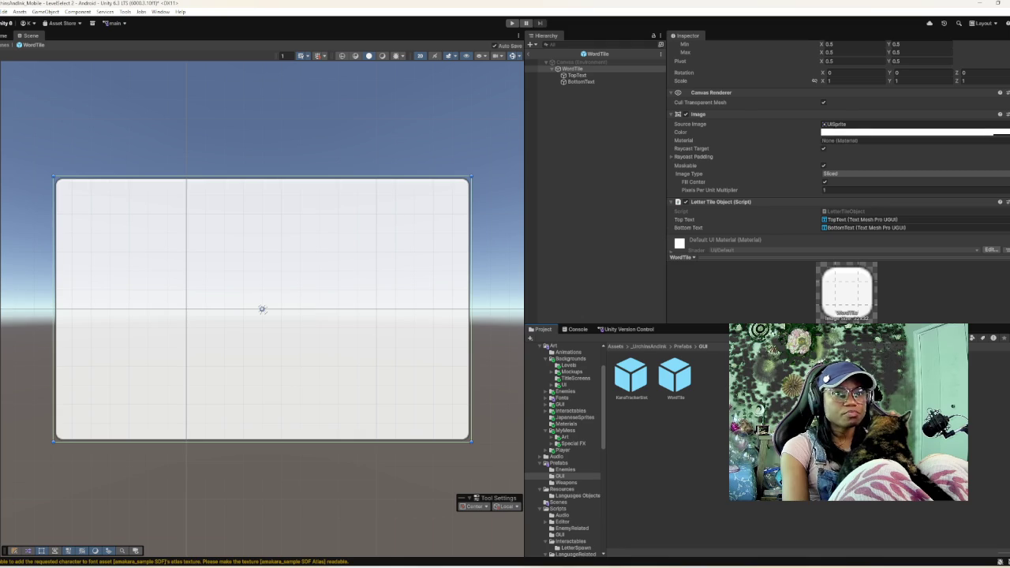
- Set the WordTile TopText font asset to amekara_sample SDF
scroll(839, 146, down, 2)
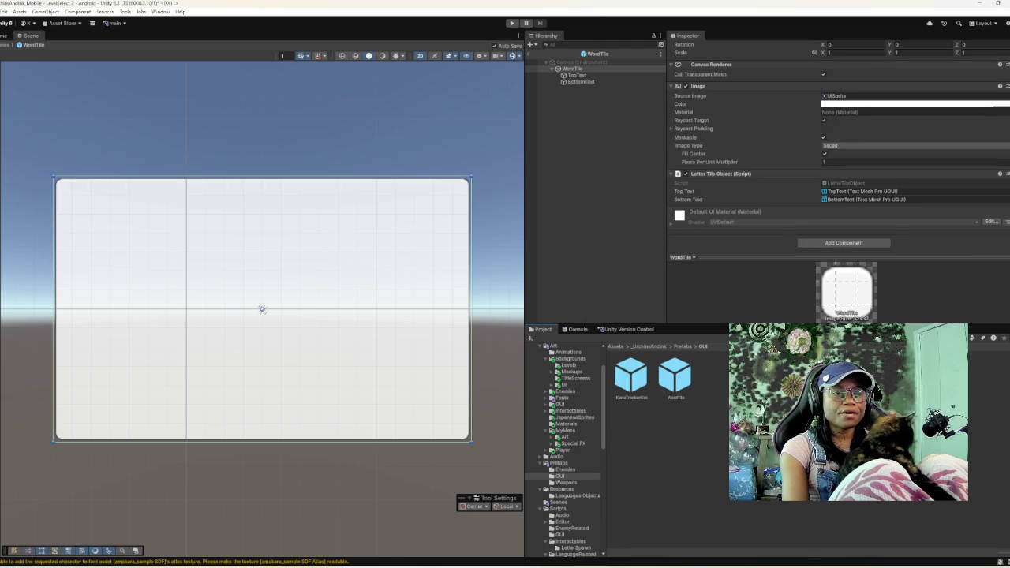
click(577, 75)
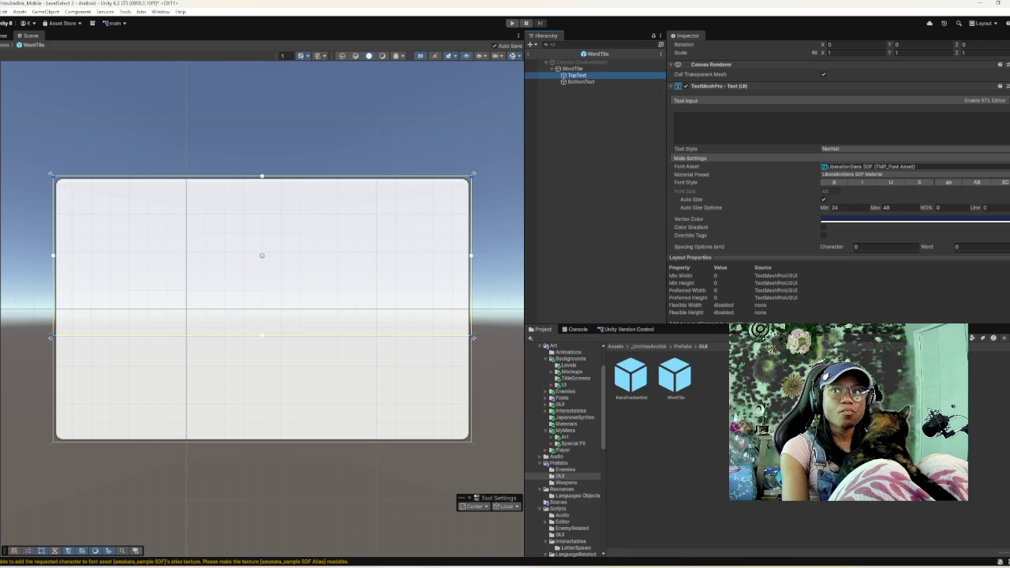
click(1005, 166)
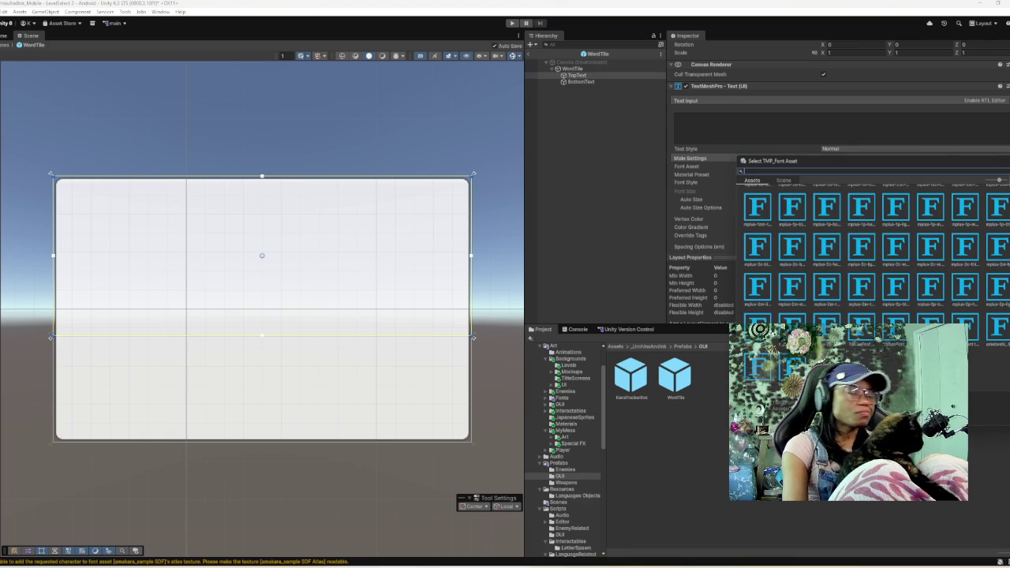
scroll(867, 252, up, 2)
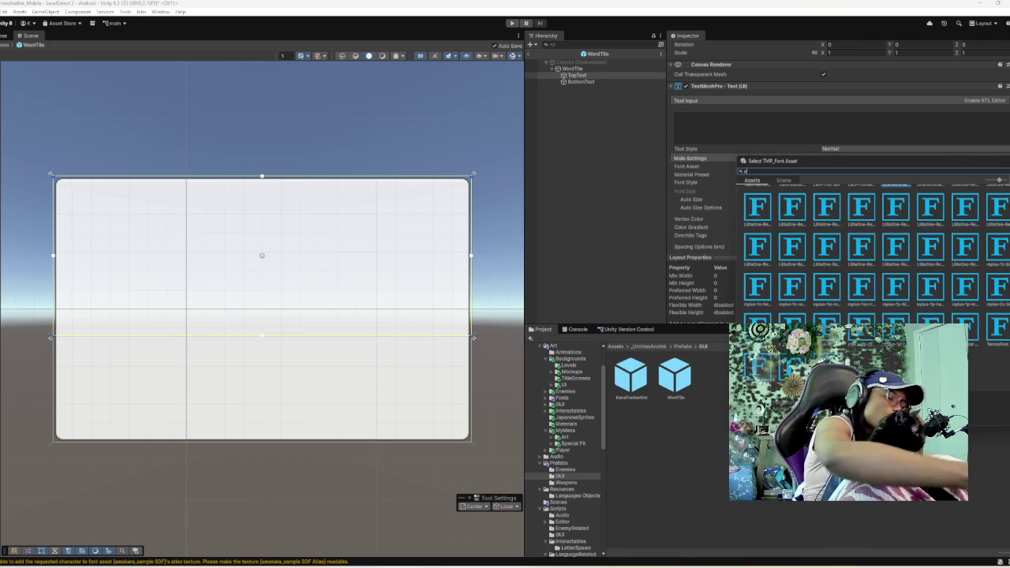
text(me)
key(Down)
key(Return)
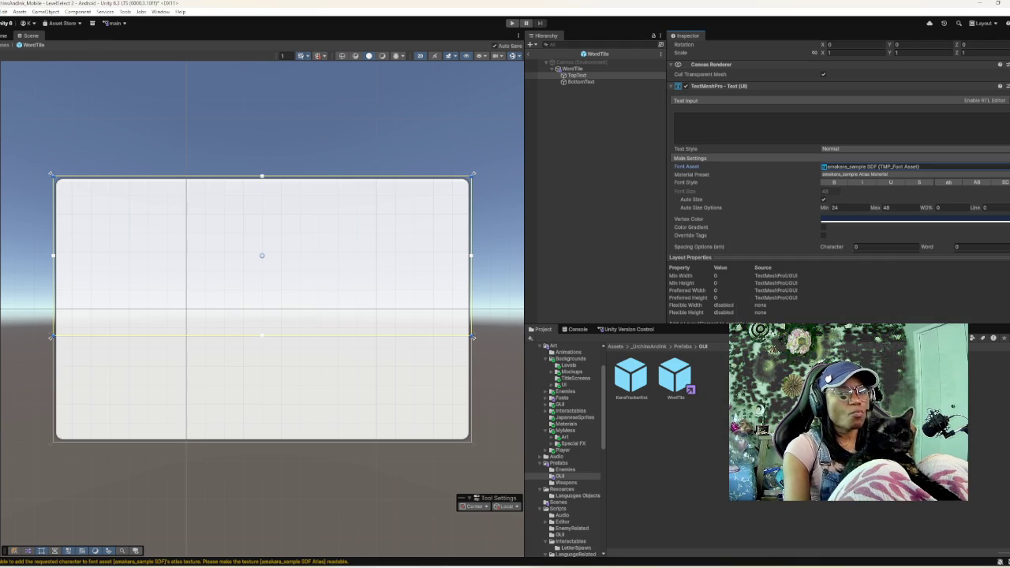
scroll(836, 149, down, 10)
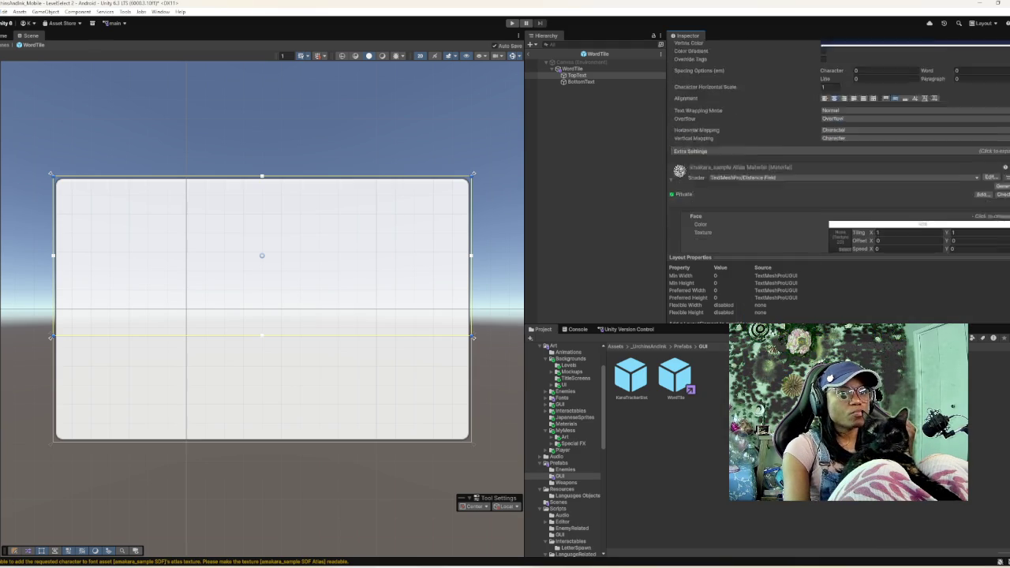
scroll(837, 150, up, 5)
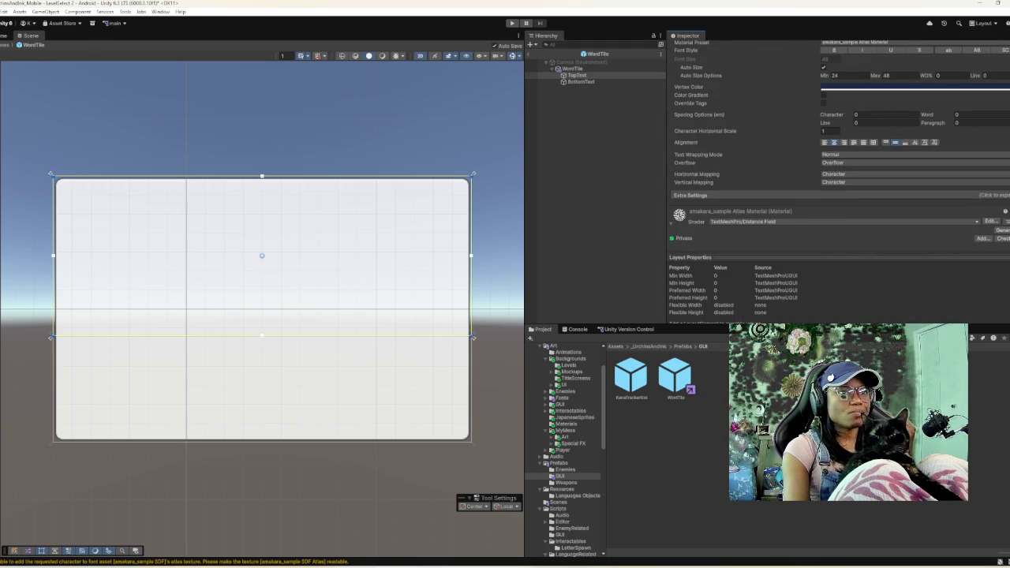
click(580, 82)
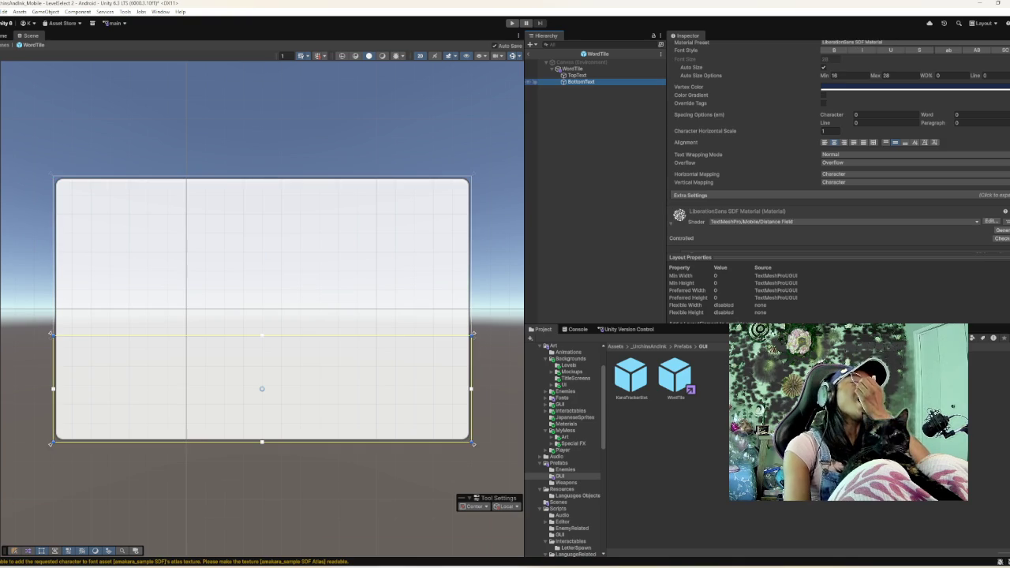
- Filter the font assets by 'tan' and assign TarokoFont SDF-test to BottomText
scroll(837, 150, up, 5)
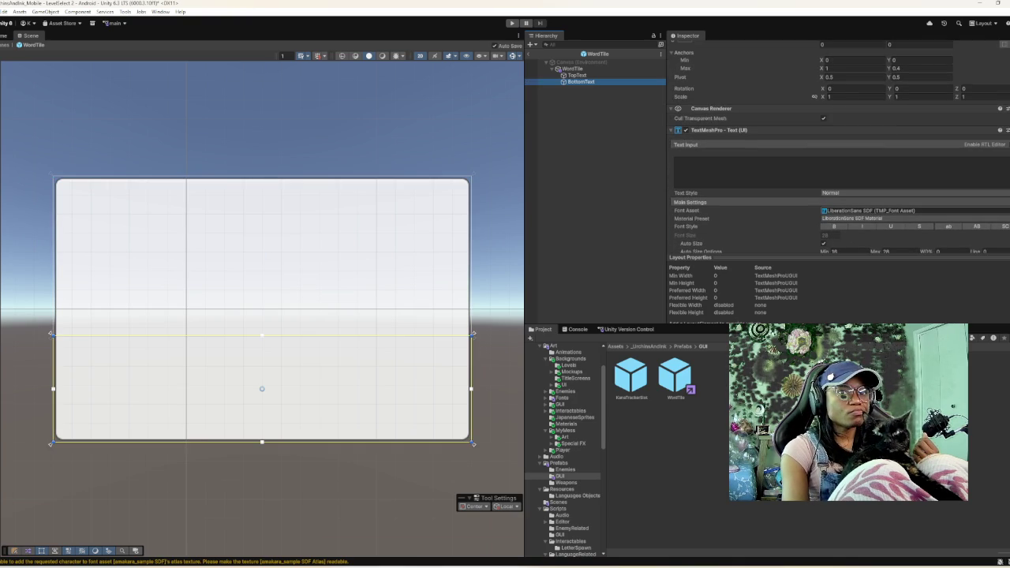
click(1005, 211)
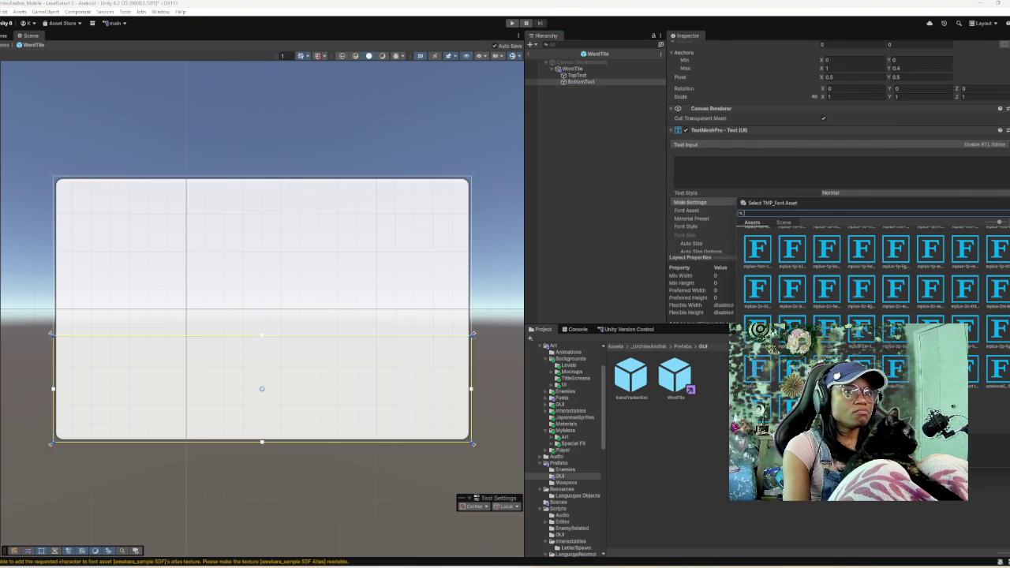
text(tan)
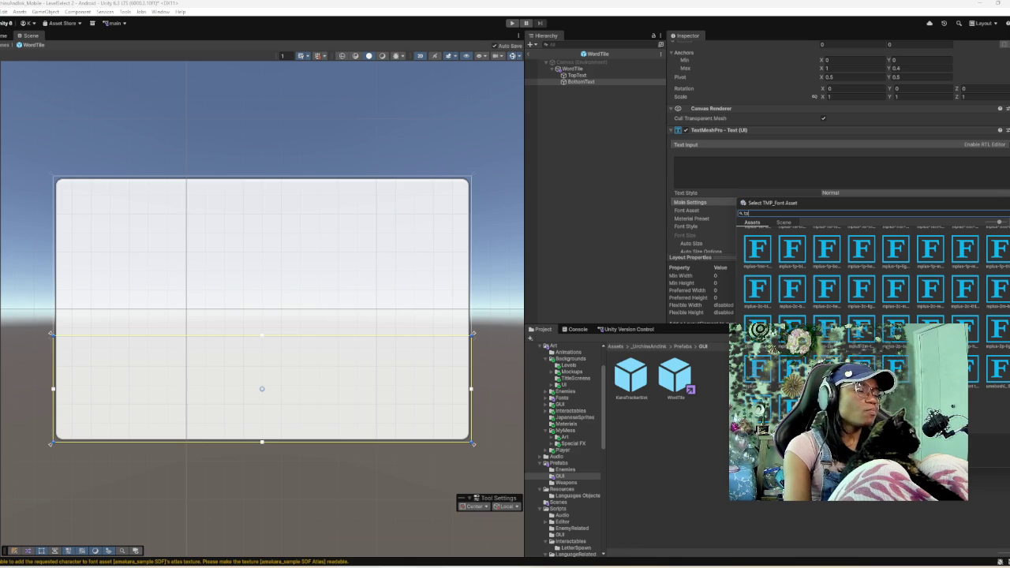
click(789, 246)
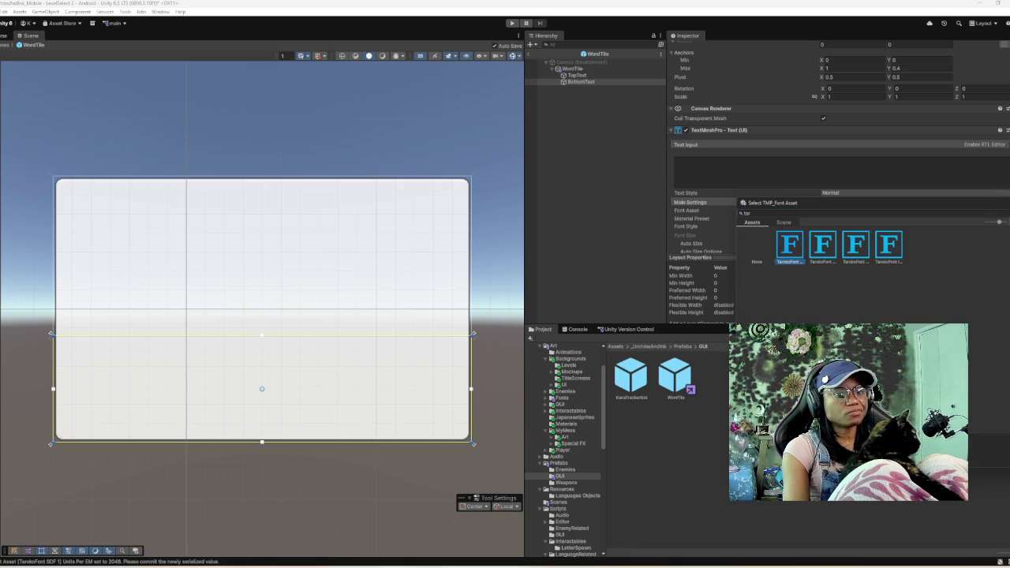
click(822, 245)
click(856, 245)
double_click(821, 244)
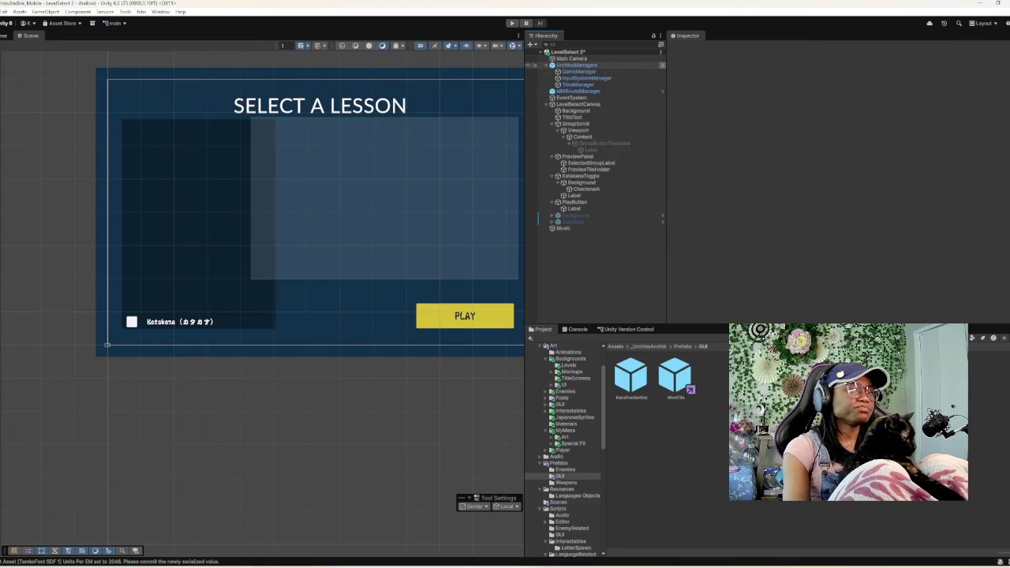
- Run the scene and inspect the btn_Vocabulary-Colors1 Label showing Colors1
key(ctrl+p)
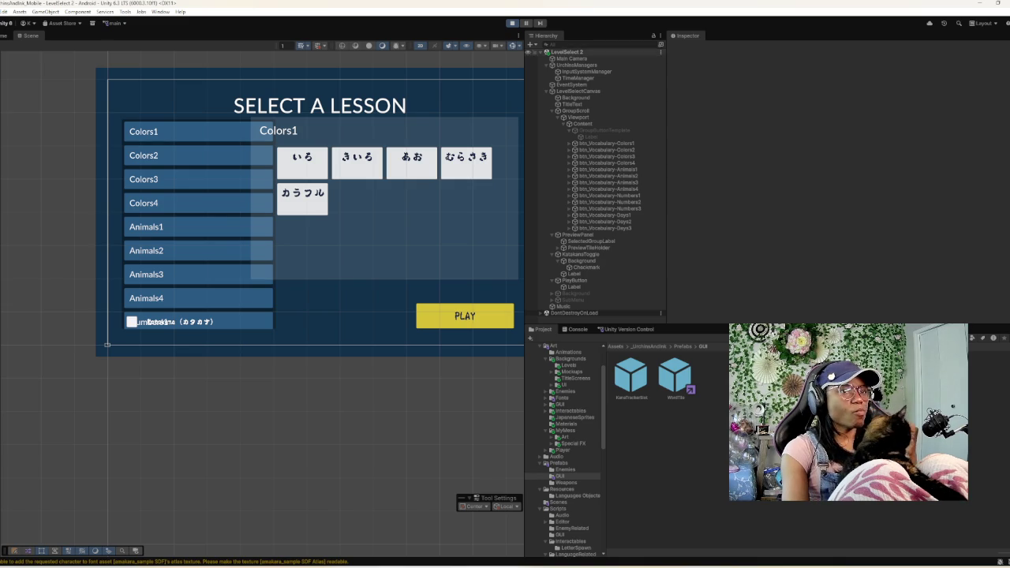
click(569, 143)
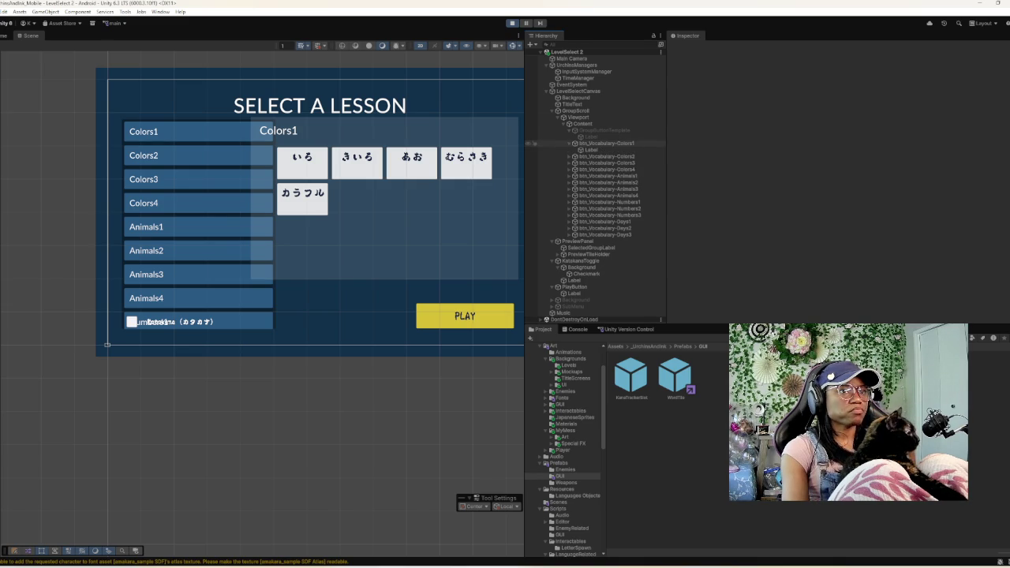
click(590, 149)
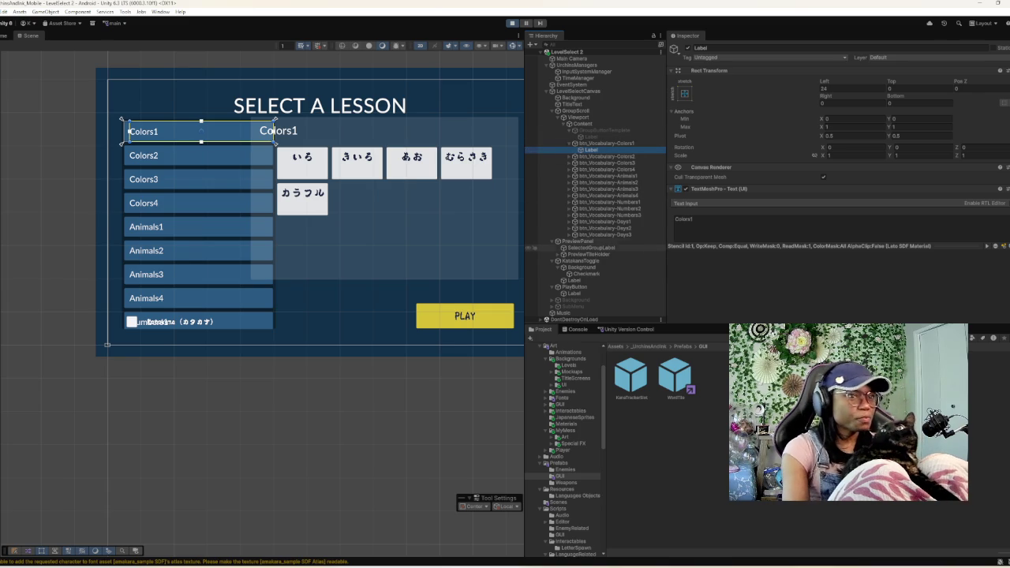
- Select the いろ preview tile's TopText and choose CatCafe Outline SDF as its font
click(529, 248)
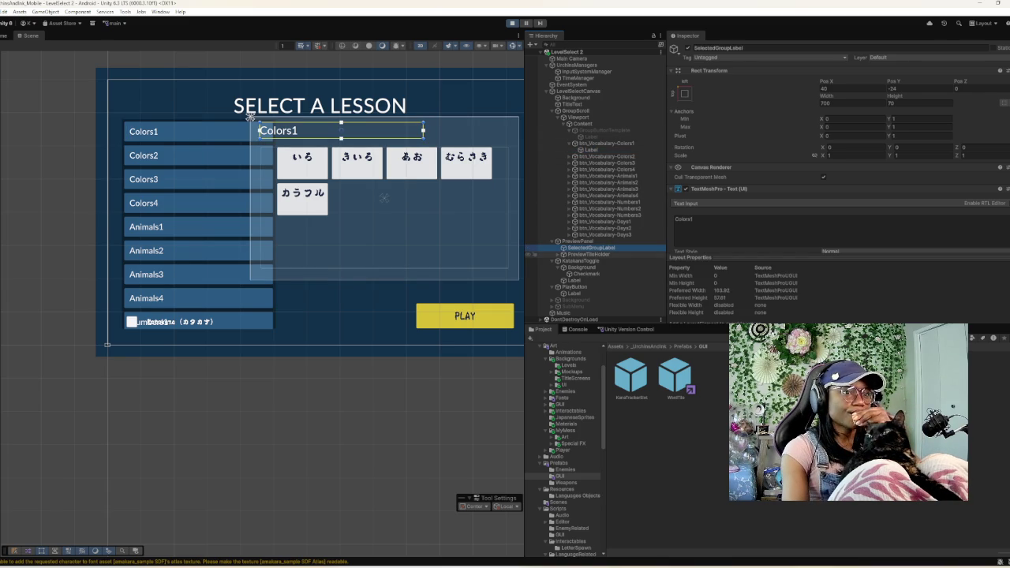
click(260, 147)
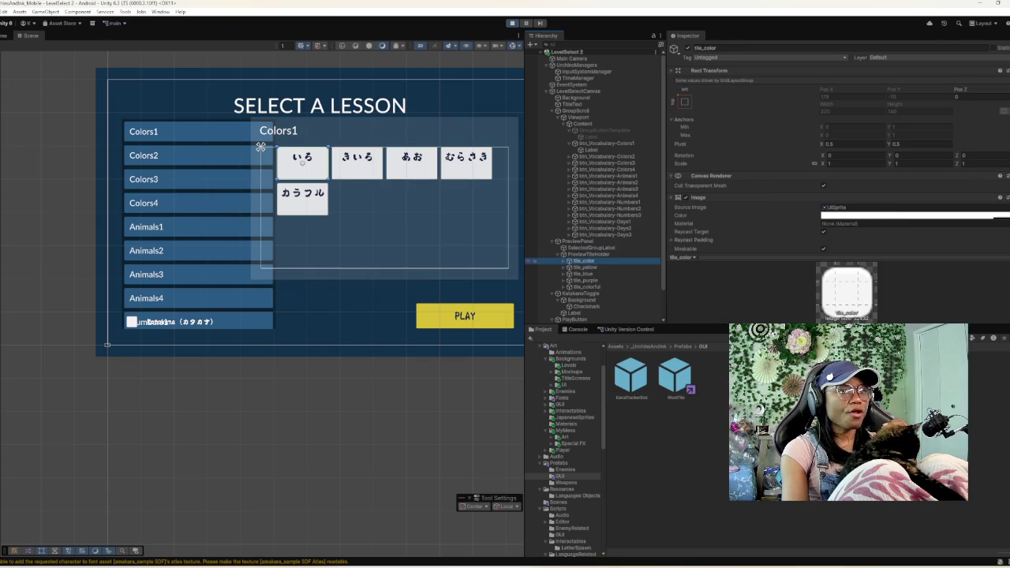
click(302, 156)
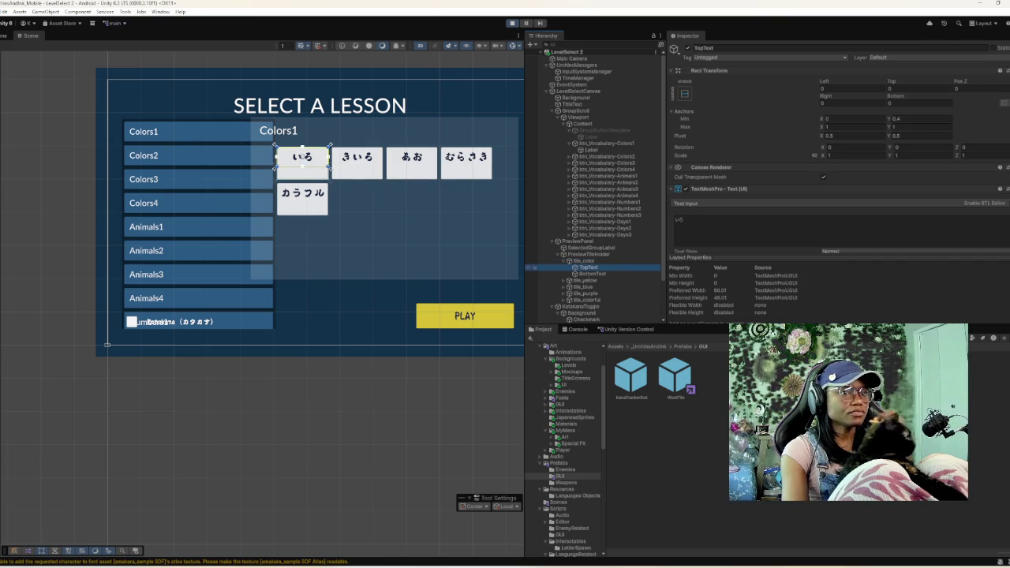
scroll(836, 174, down, 3)
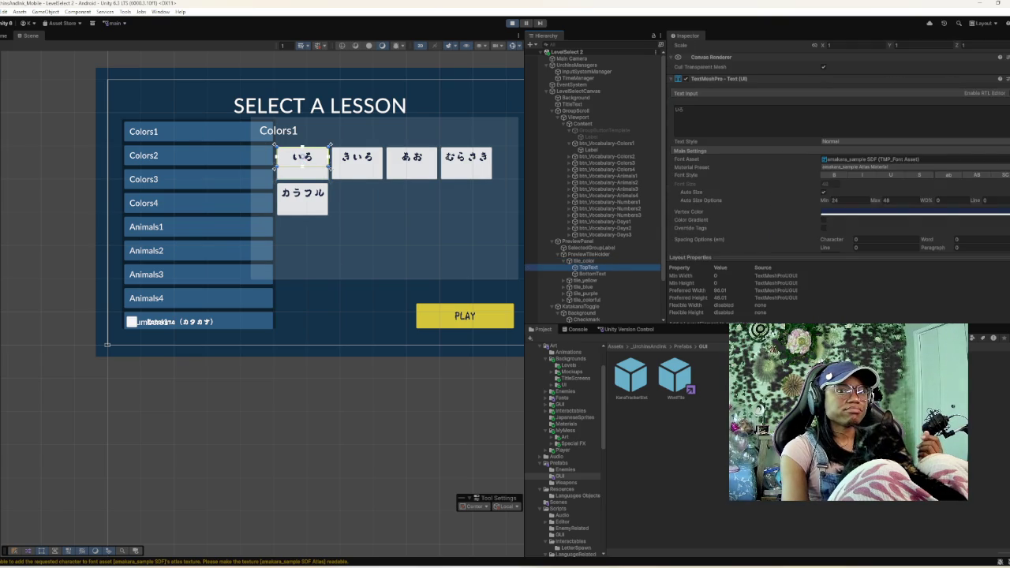
scroll(836, 146, down, 2)
click(1005, 115)
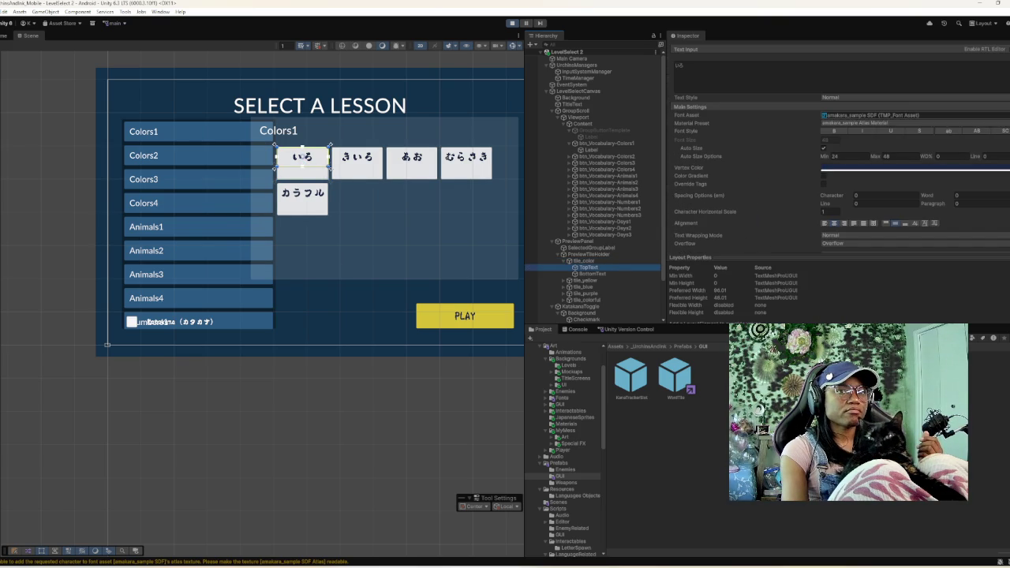
key(Right)
key(Right)
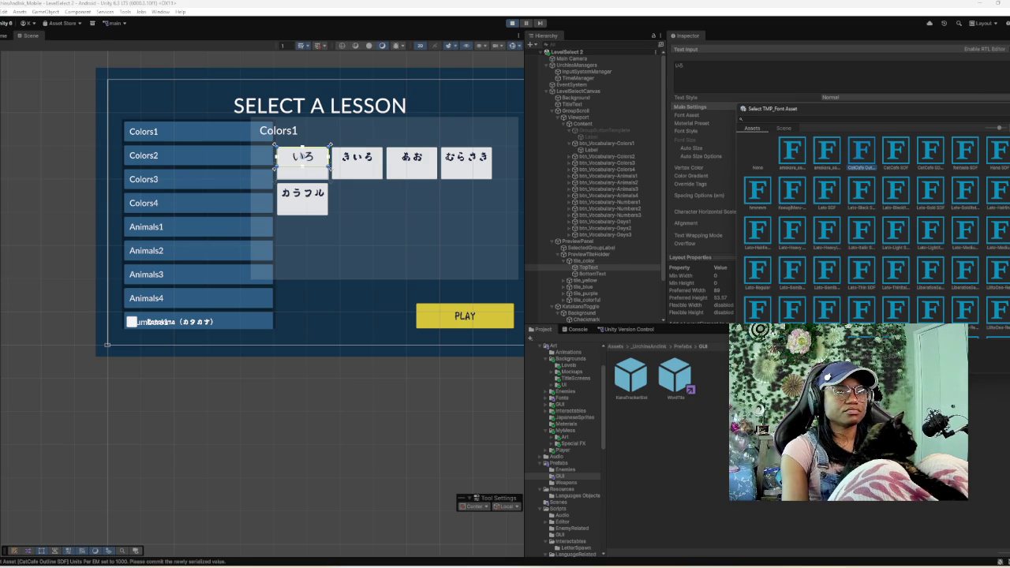
- Preview CatCafe Outline, CatCafe, Nostalgia, Kosugimaru and amekara fonts on the preview tile's bottom text
click(530, 274)
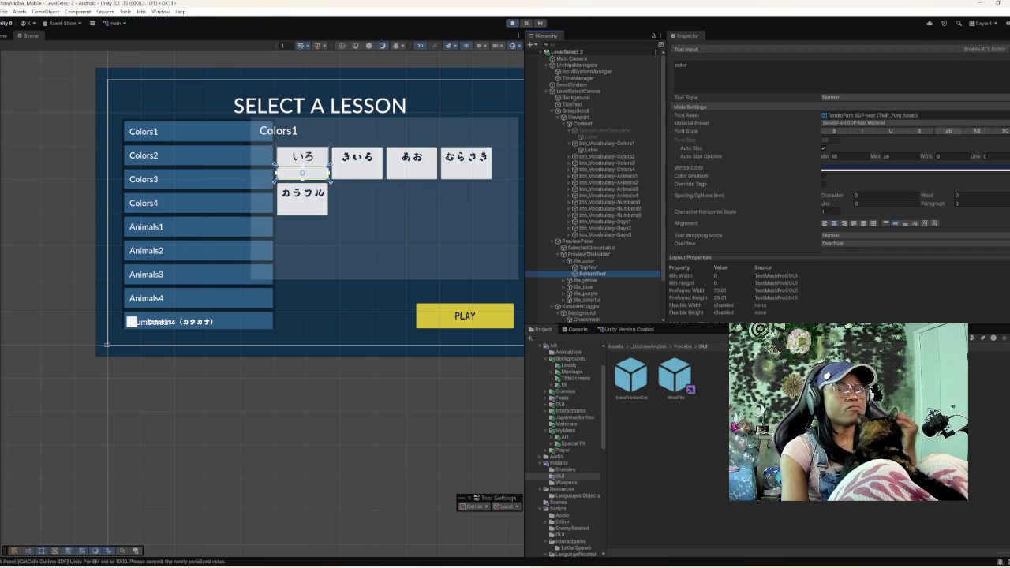
click(1006, 115)
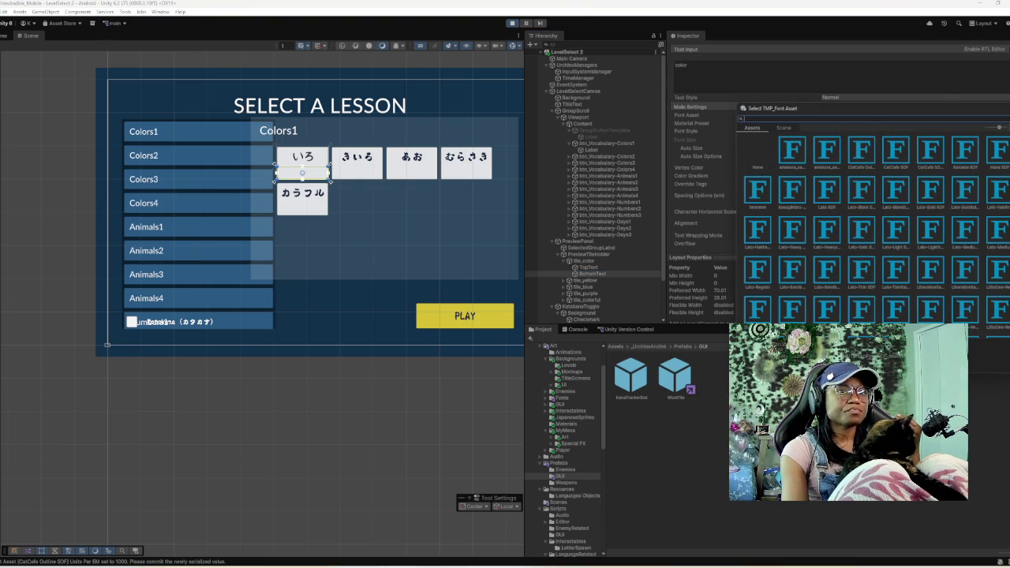
click(861, 150)
click(896, 150)
click(930, 150)
click(964, 149)
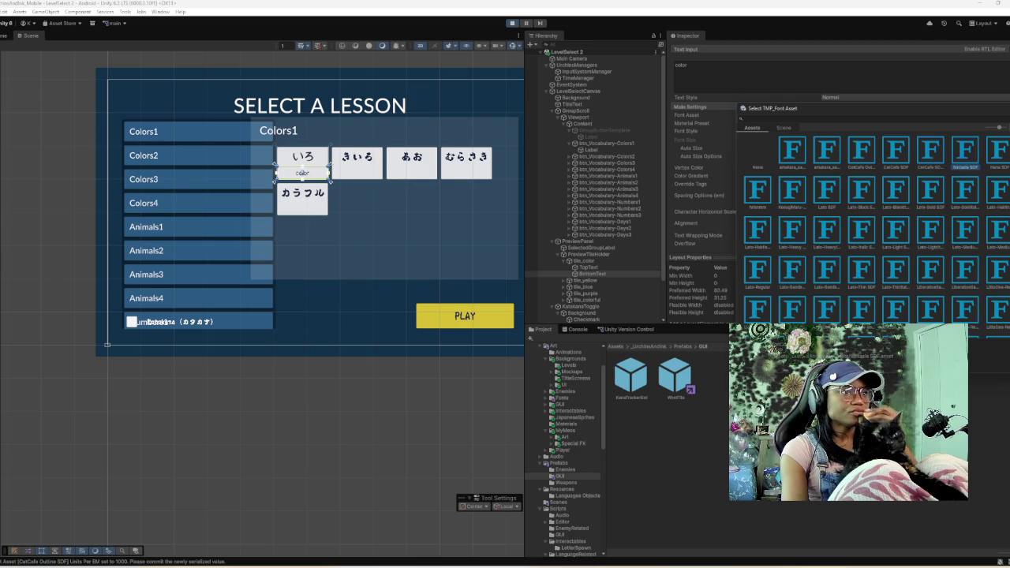
click(757, 189)
click(792, 190)
click(792, 150)
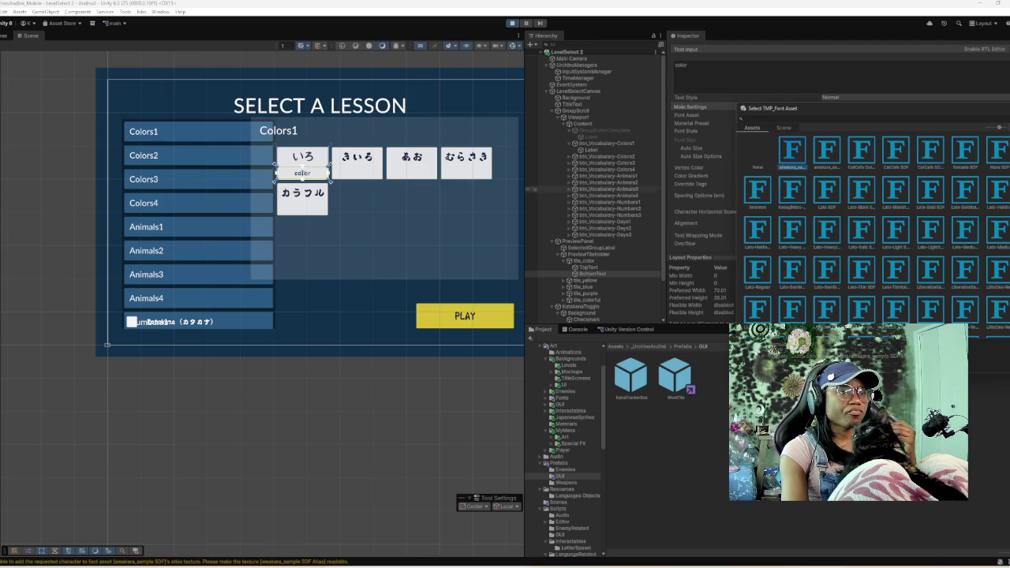
key(ctrl+2)
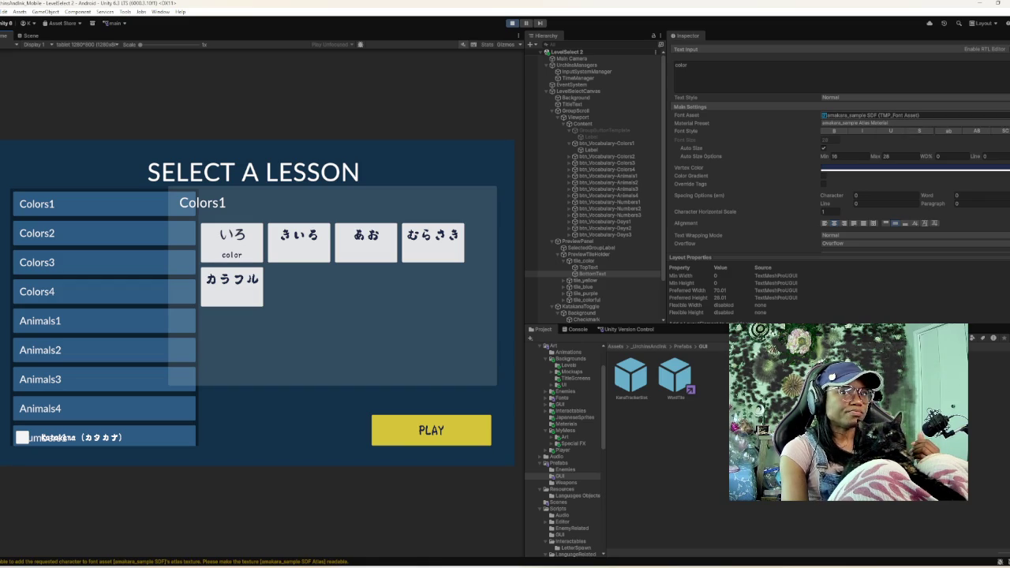
- Try CatCafe Outline on the bottom text, then stop Play mode
click(1007, 116)
click(861, 152)
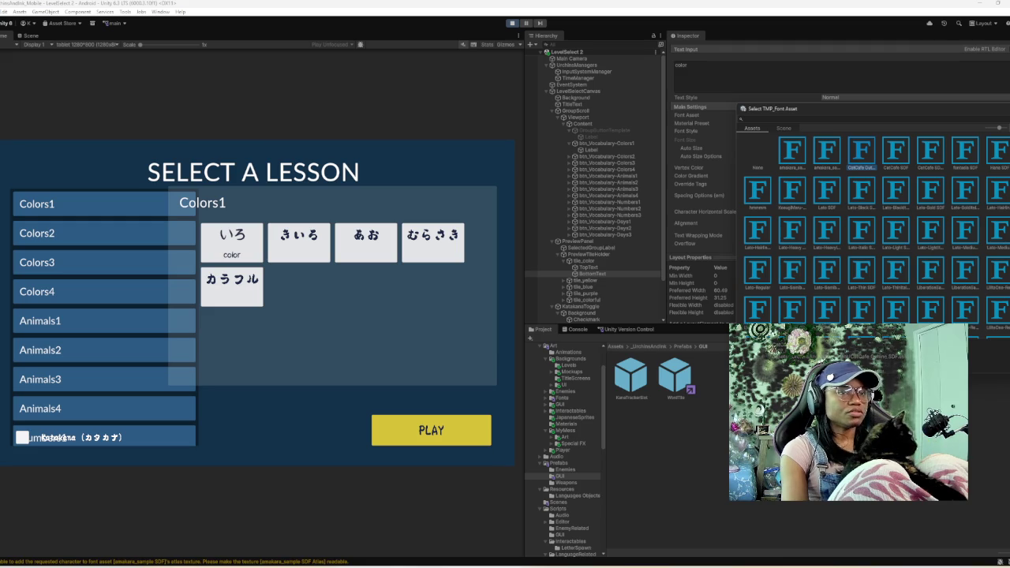
key(ctrl+p)
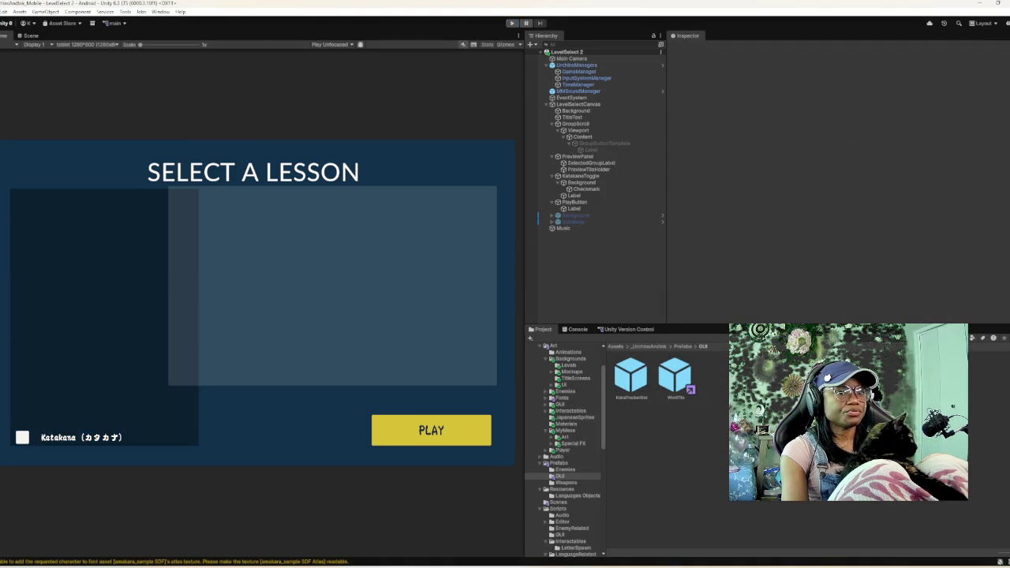
- Open the WordTile prefab and set its TopText font to CatCafe Outline SDF
double_click(675, 376)
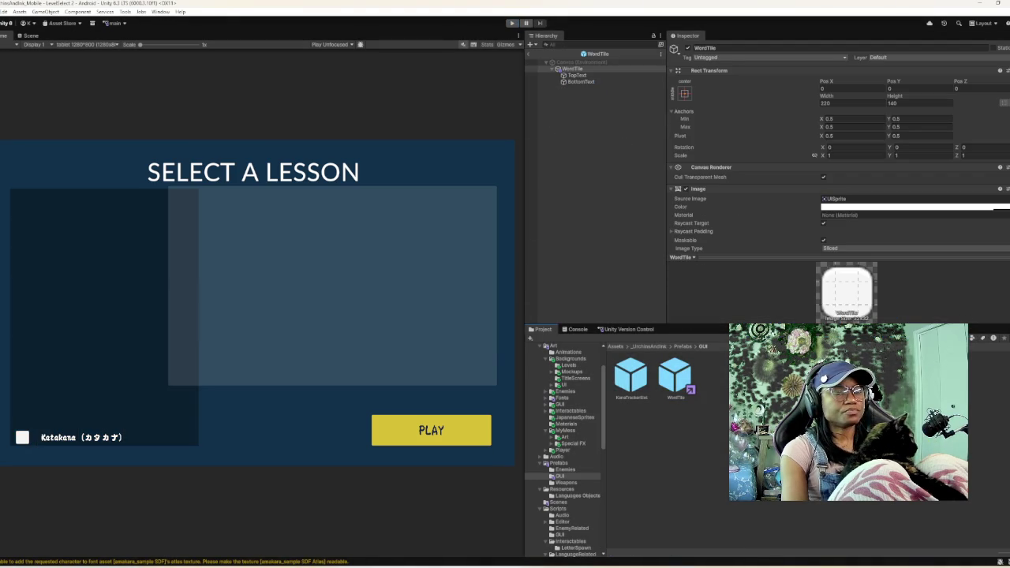
click(577, 75)
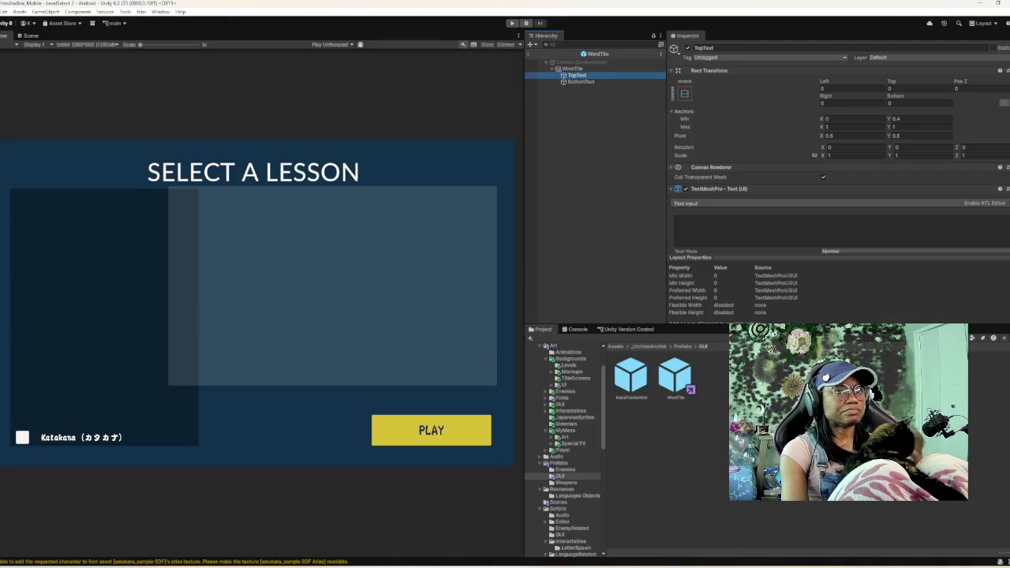
scroll(839, 146, down, 10)
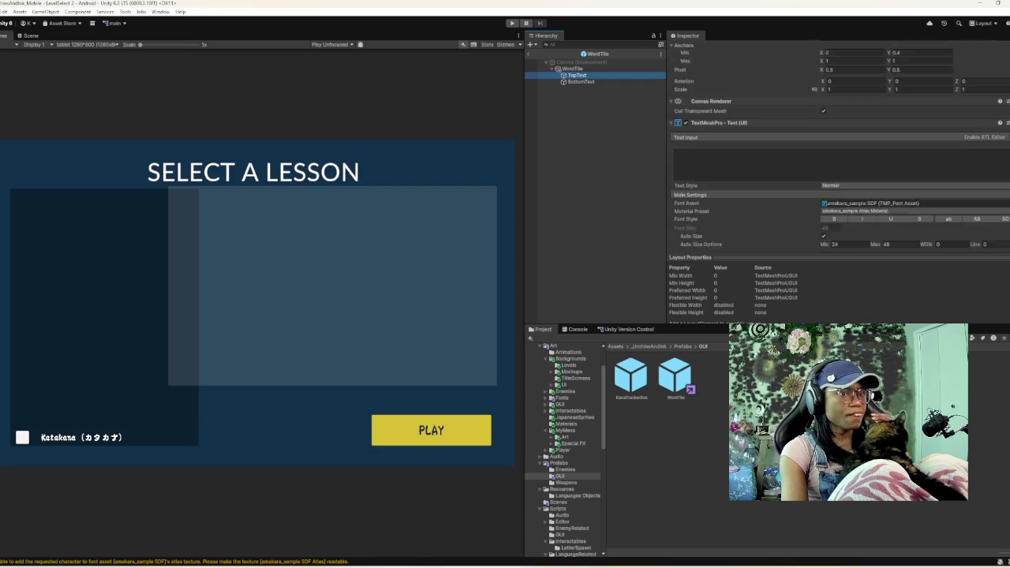
scroll(840, 147, down, 8)
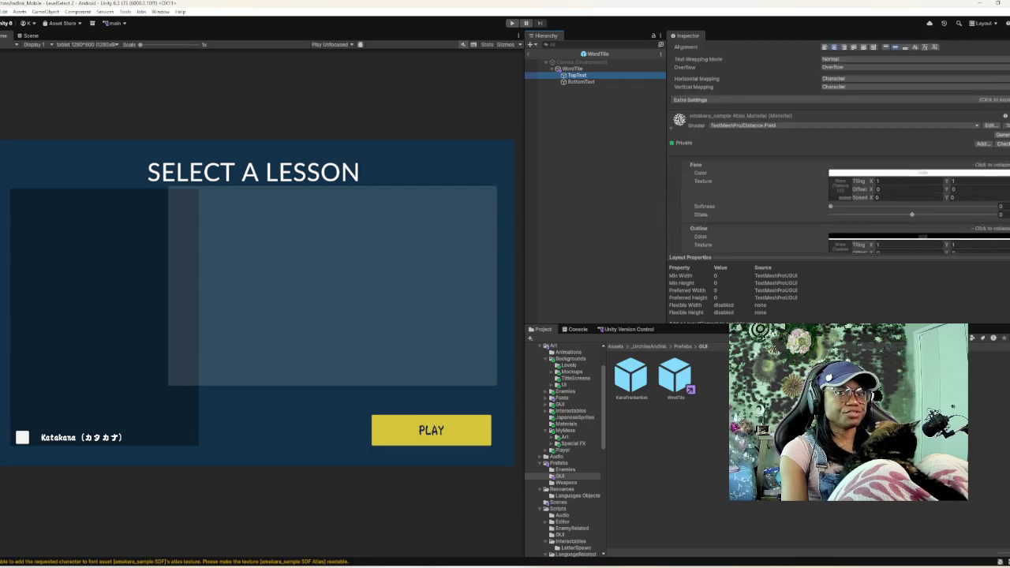
scroll(839, 147, up, 10)
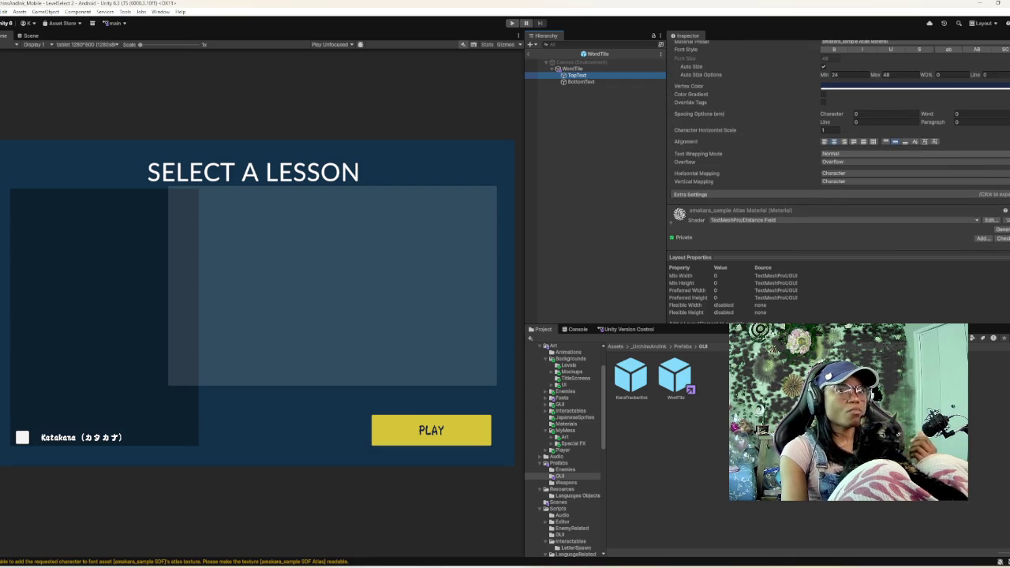
scroll(839, 147, up, 5)
click(1002, 142)
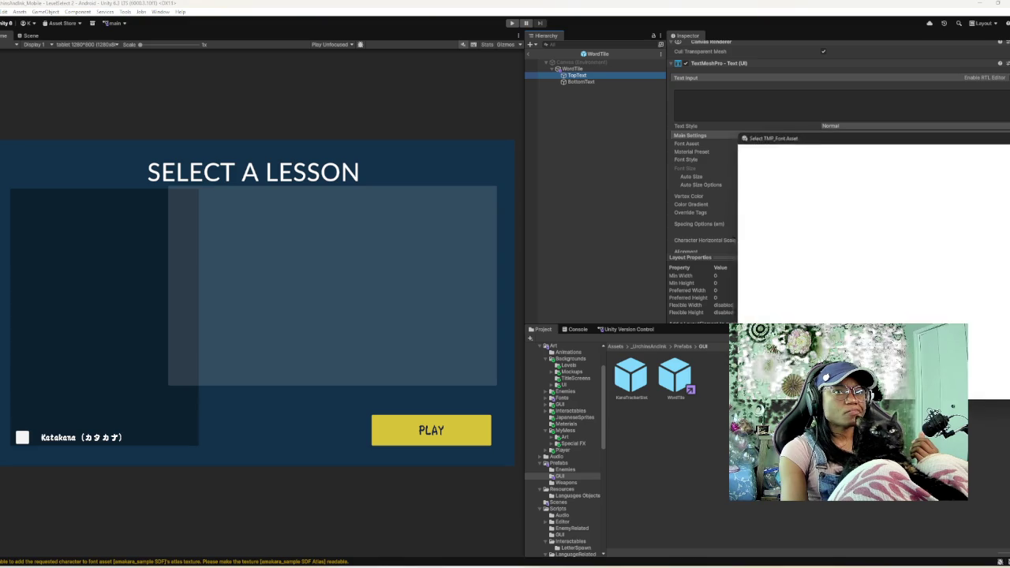
double_click(860, 180)
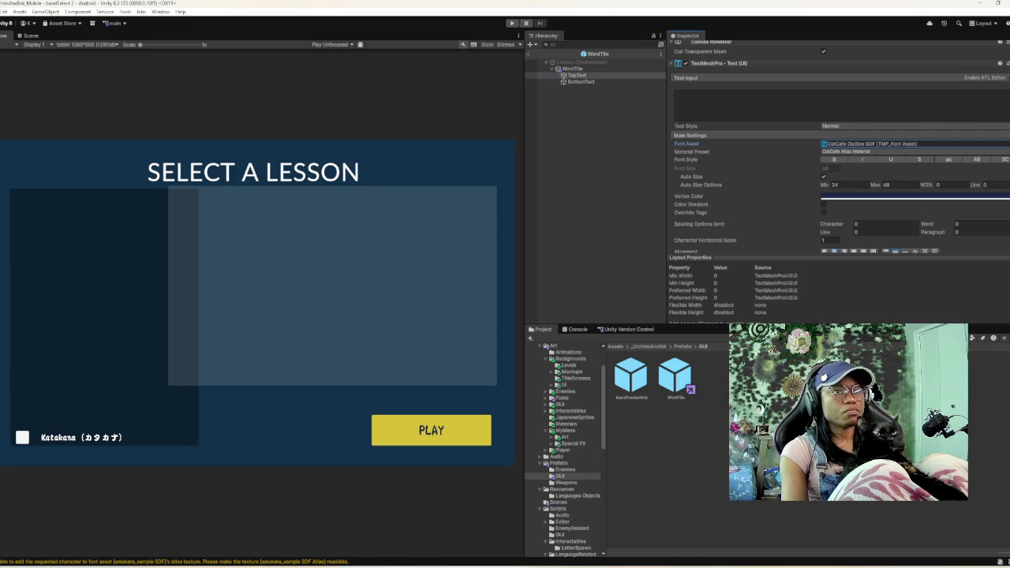
- Set the WordTile BottomText font to CatCafe Outline SDF
click(581, 82)
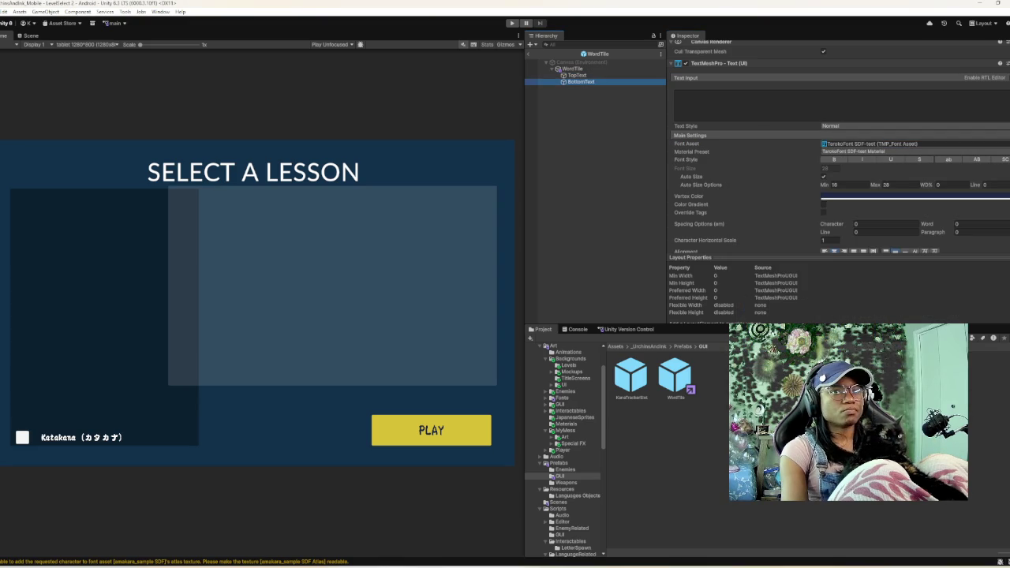
click(1005, 144)
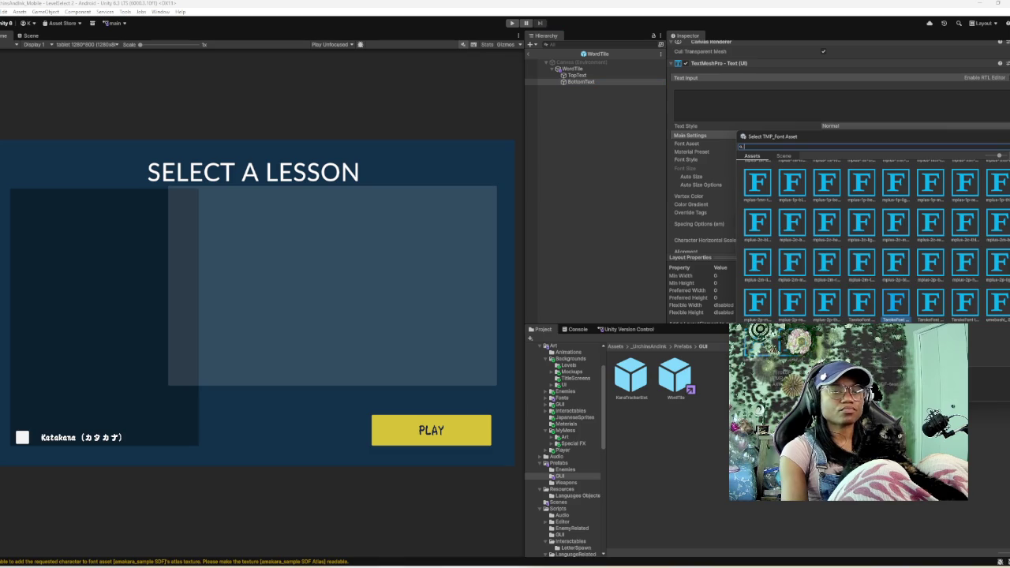
scroll(868, 236, up, 5)
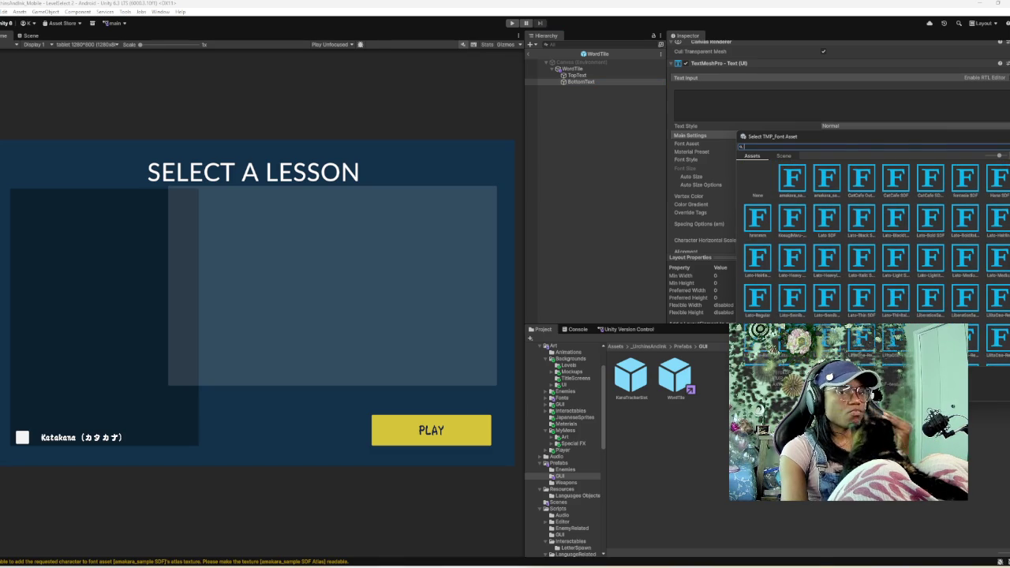
double_click(862, 179)
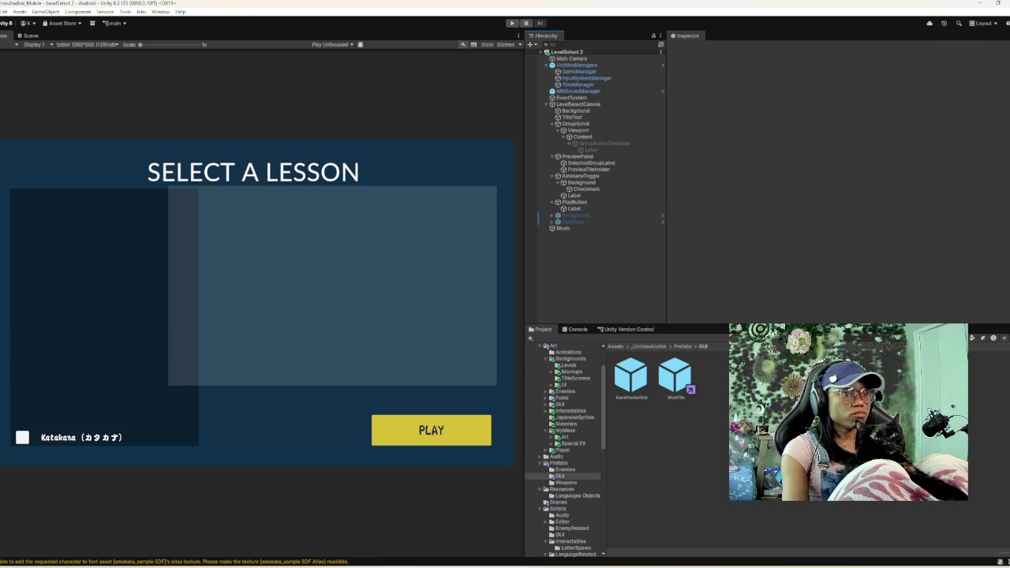
key(ctrl+p)
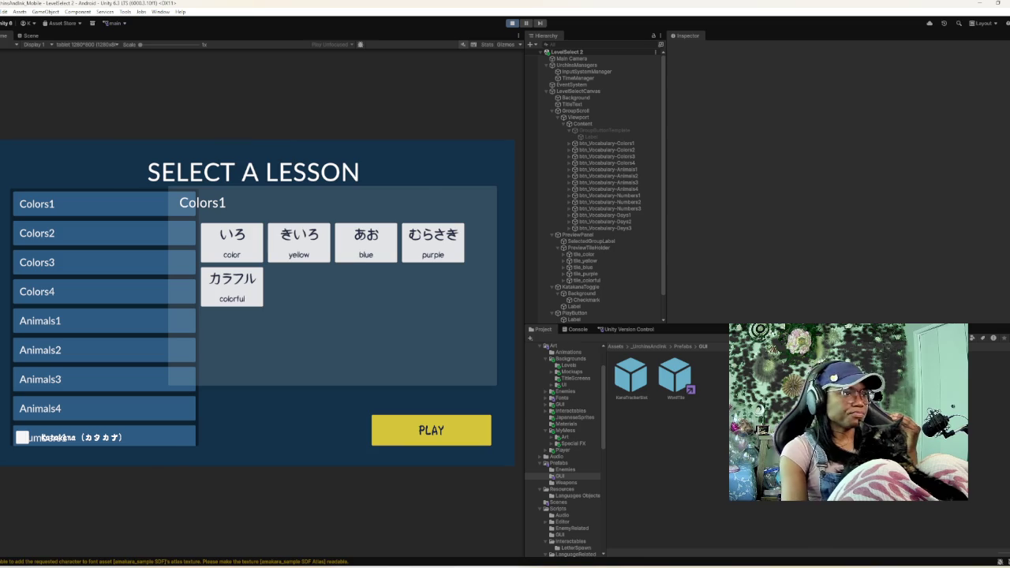
click(37, 233)
click(37, 262)
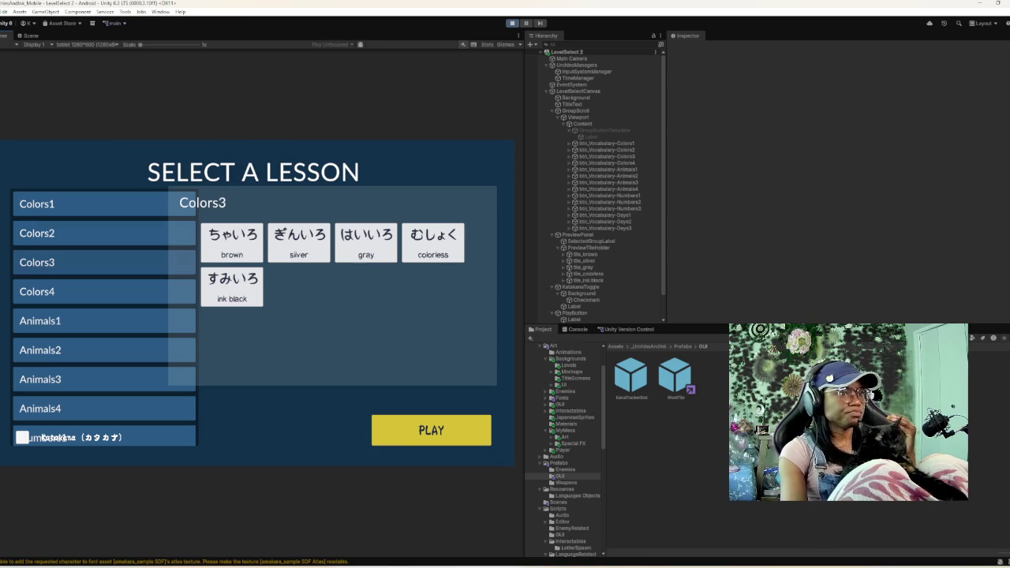
click(37, 291)
click(39, 320)
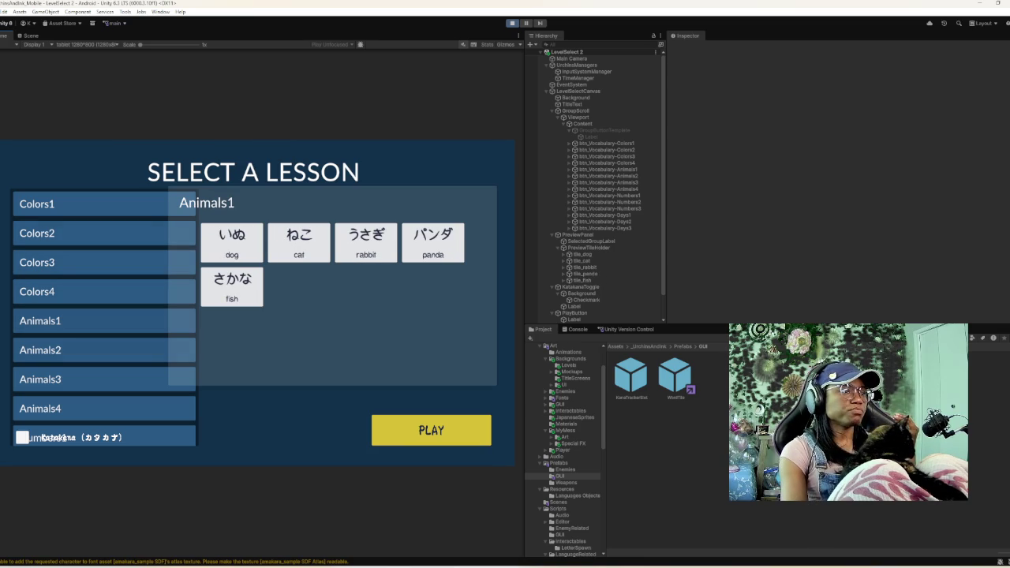
click(39, 350)
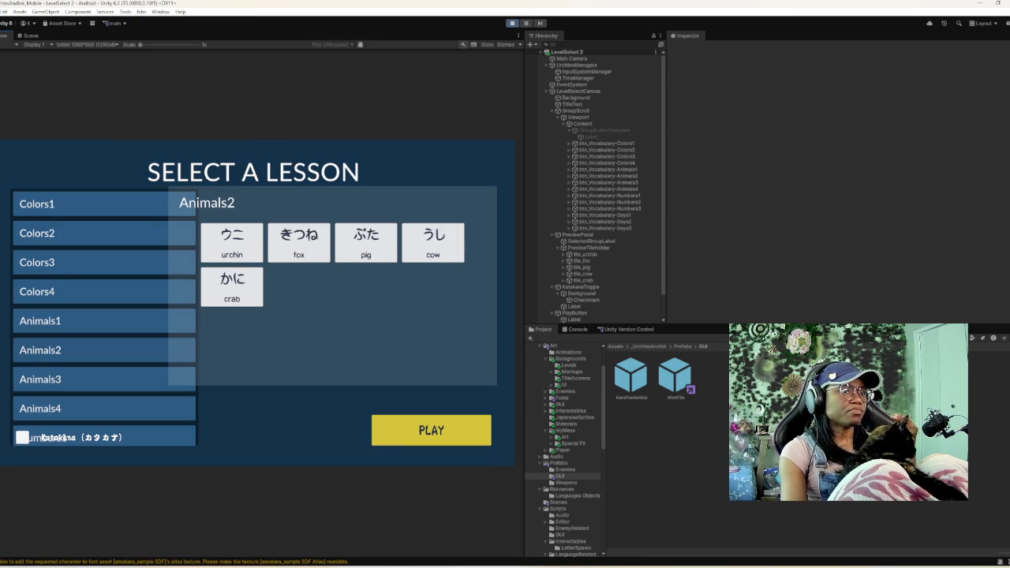
click(40, 379)
click(37, 291)
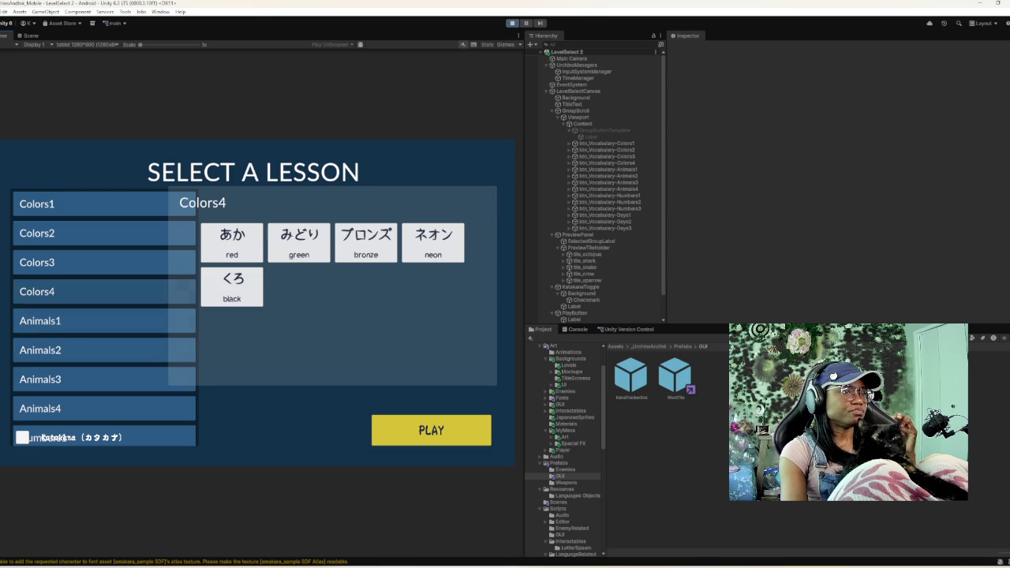
click(39, 379)
scroll(40, 379, down, 1)
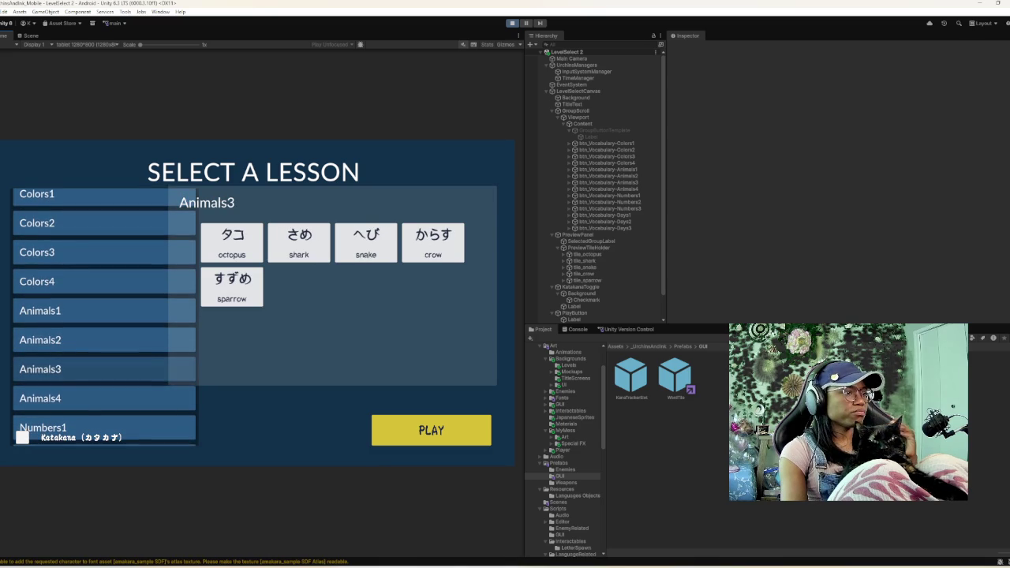
click(39, 398)
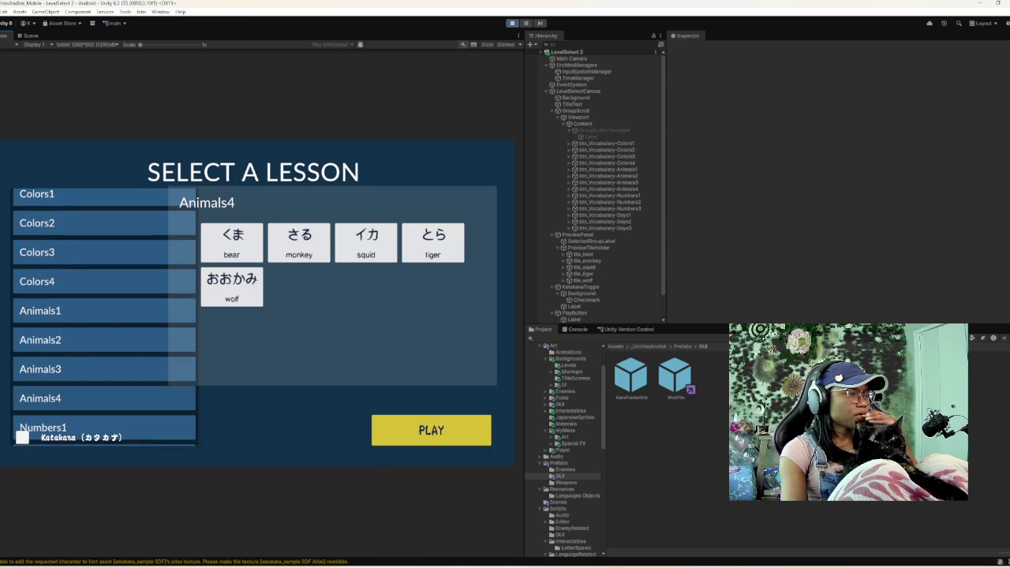
click(22, 437)
click(22, 437)
click(22, 437)
click(22, 437)
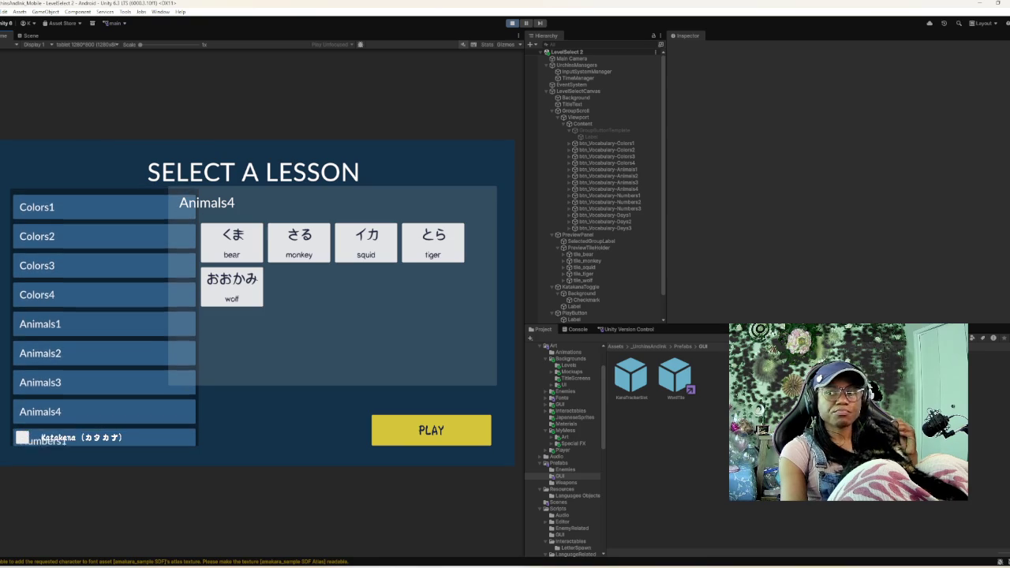
click(47, 203)
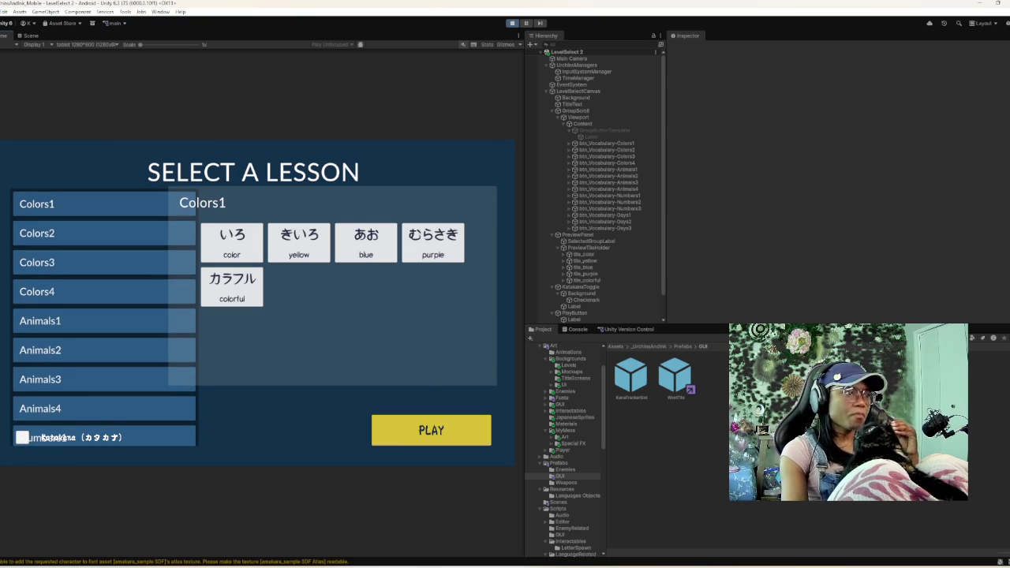
click(102, 437)
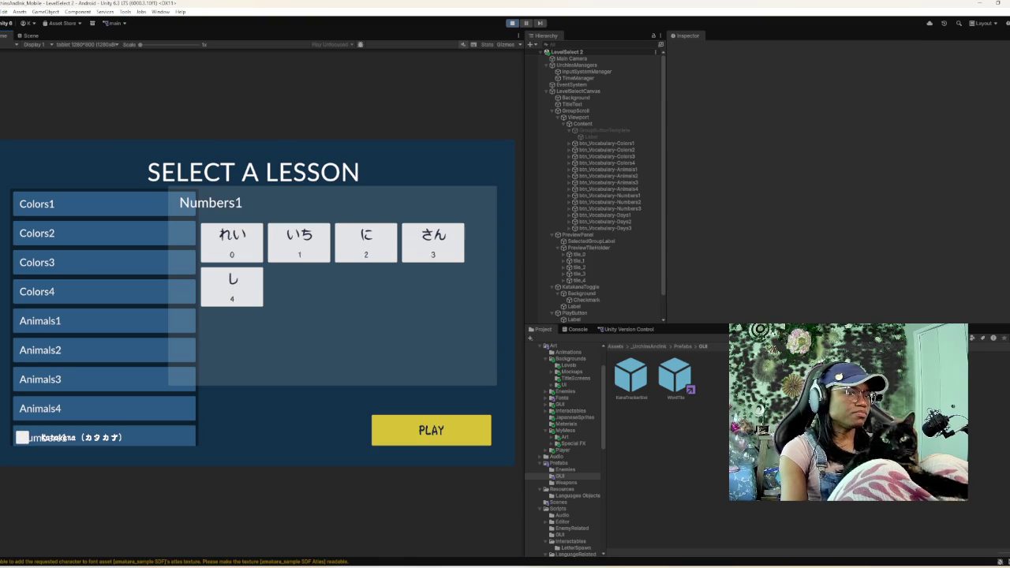
click(22, 437)
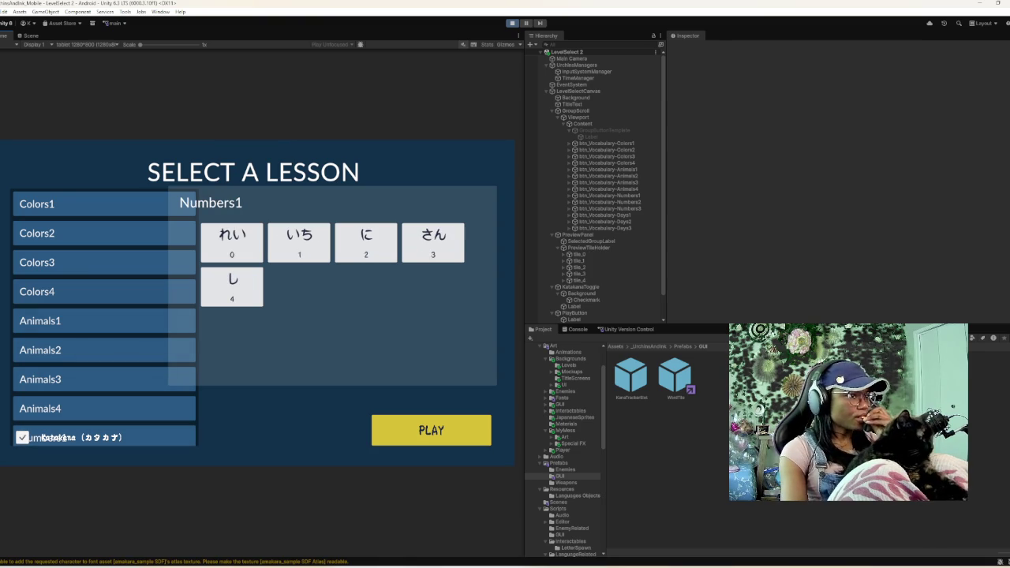
click(37, 204)
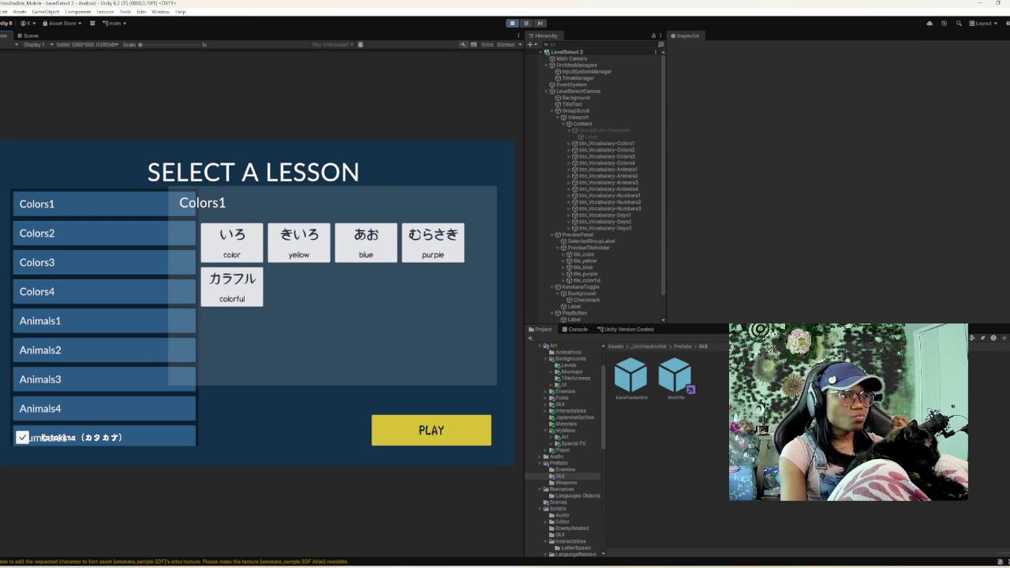
click(512, 23)
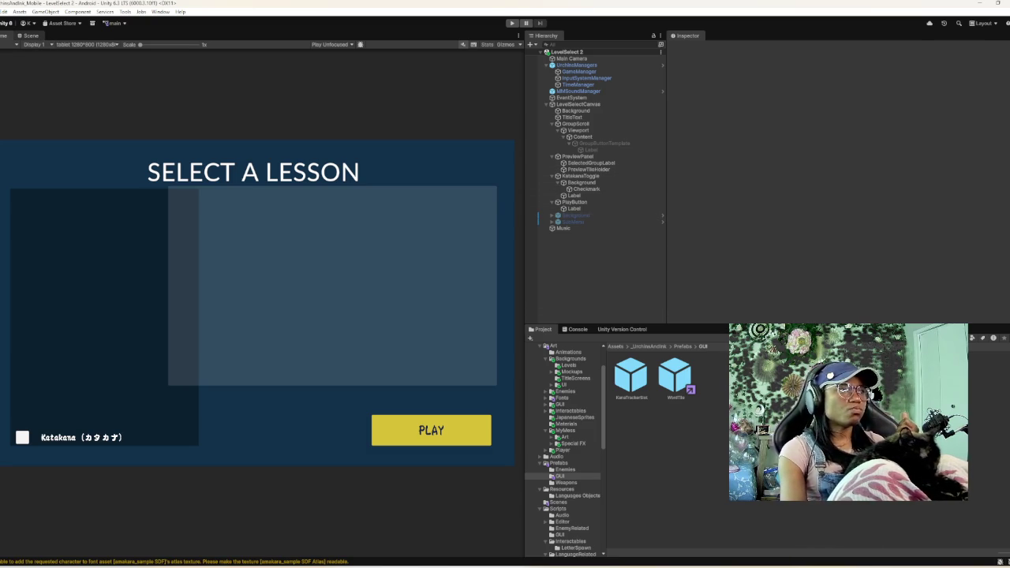
- Collapse the LevelSelectCanvas child groups and toggle the hidden Background object visible
click(30, 35)
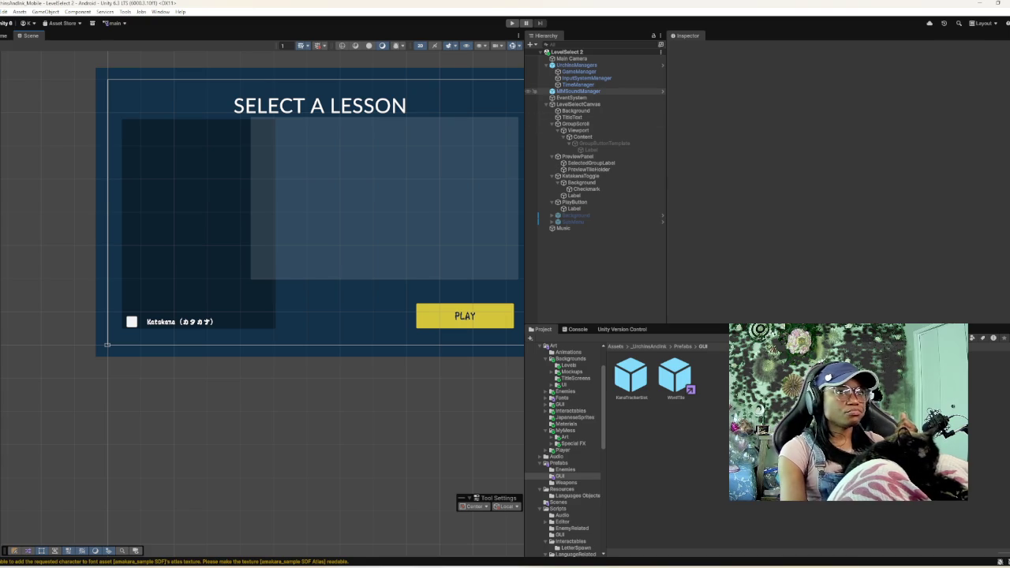
click(548, 105)
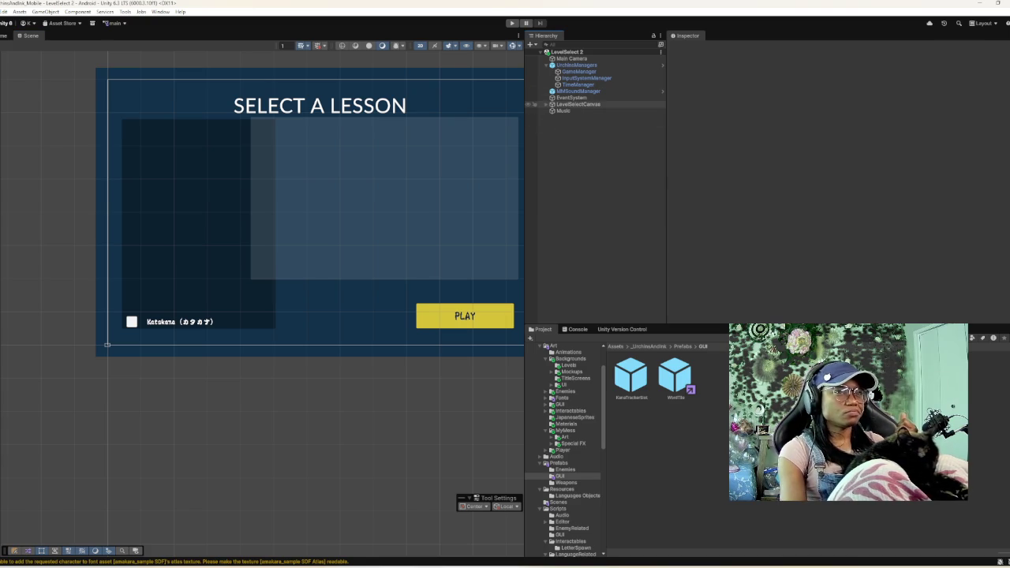
click(551, 104)
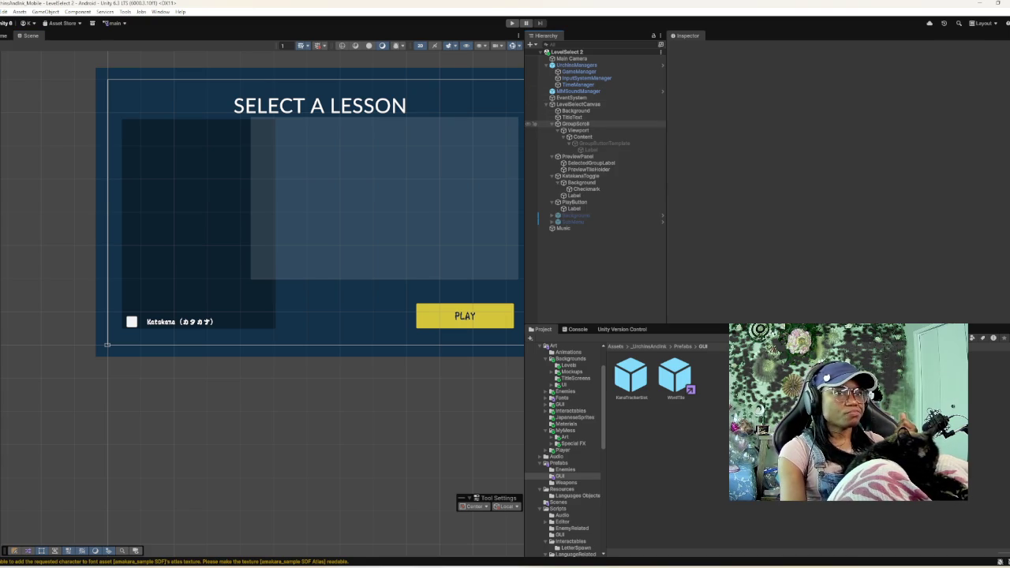
click(553, 124)
click(552, 130)
click(553, 137)
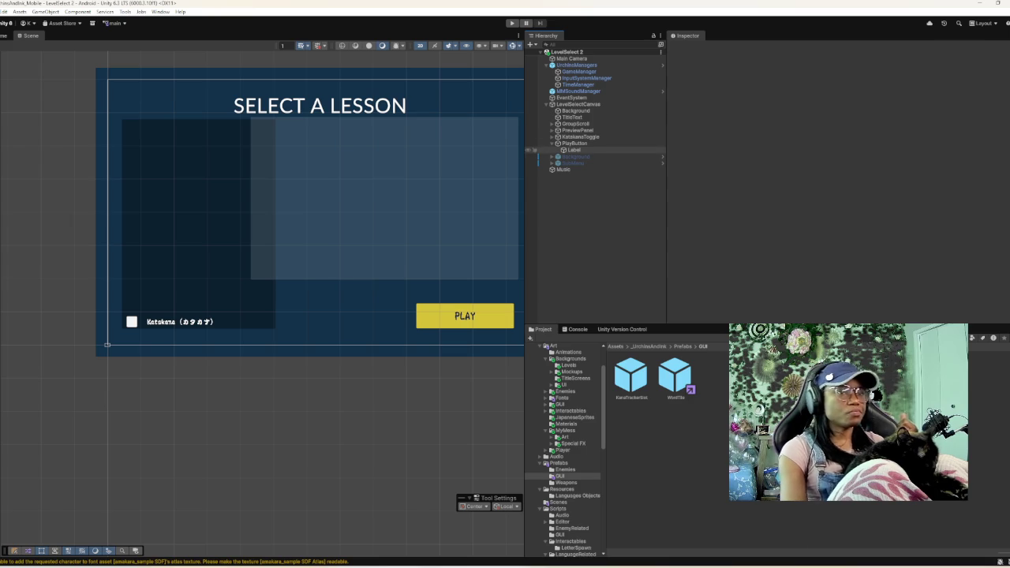
click(574, 157)
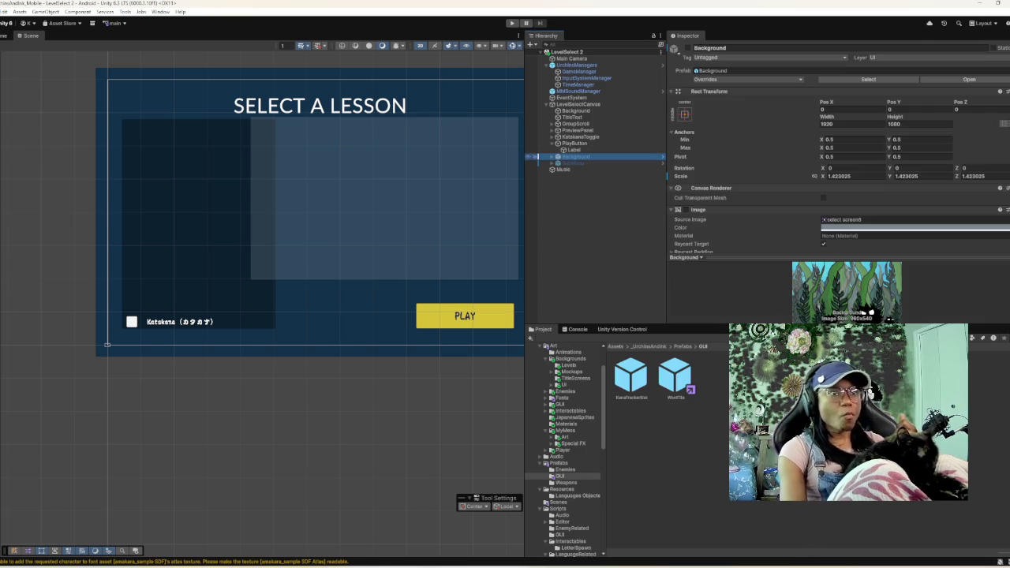
click(527, 157)
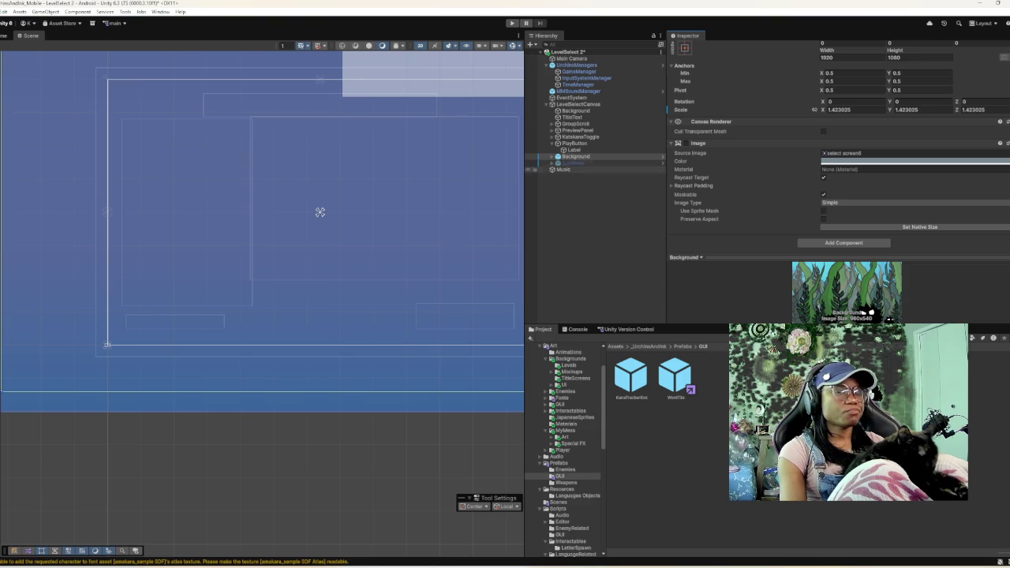
- Select VocabTab under Background and set its Source Image to PanelFrame01_Round_Bg
key(Right)
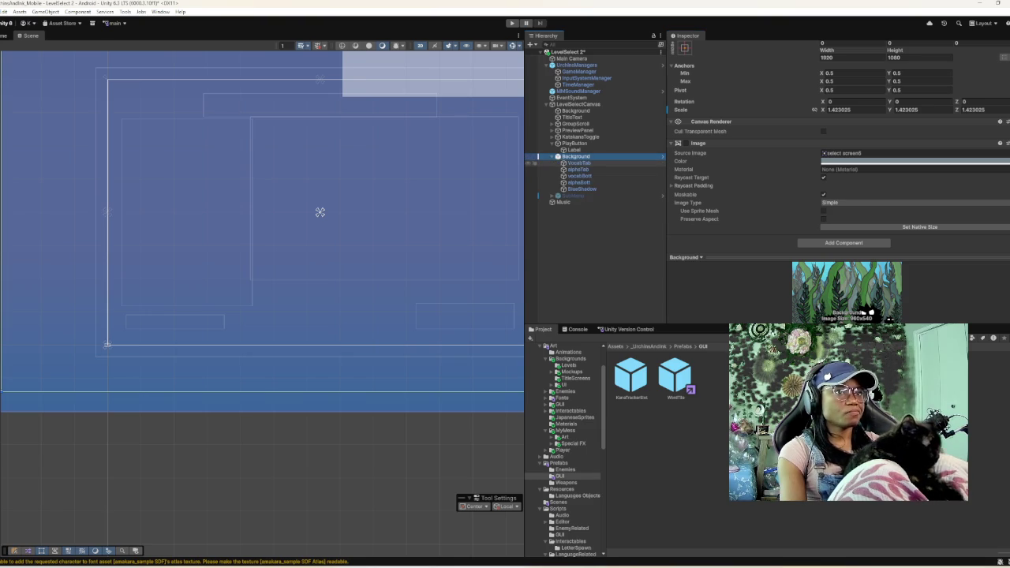
key(Down)
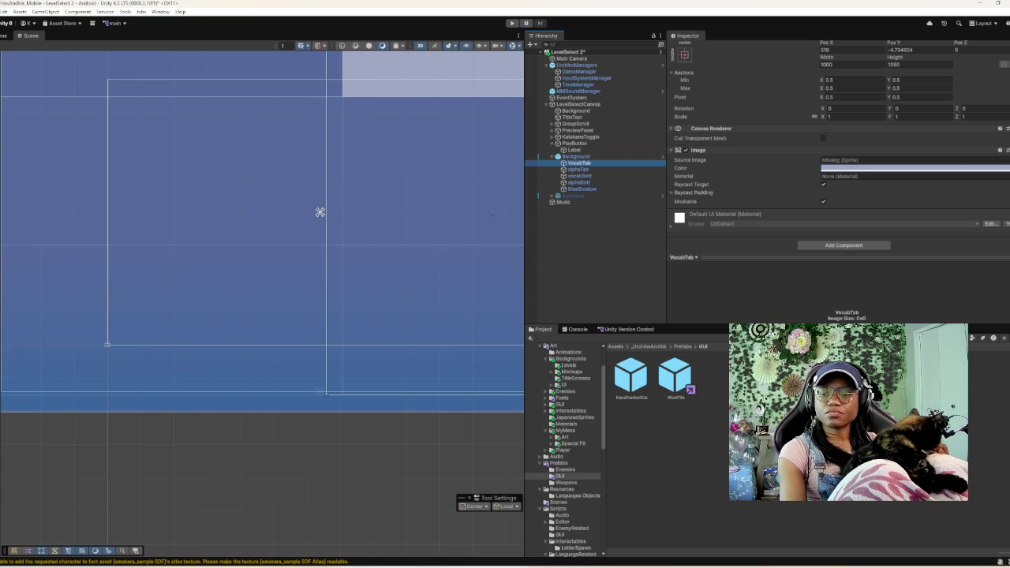
click(320, 212)
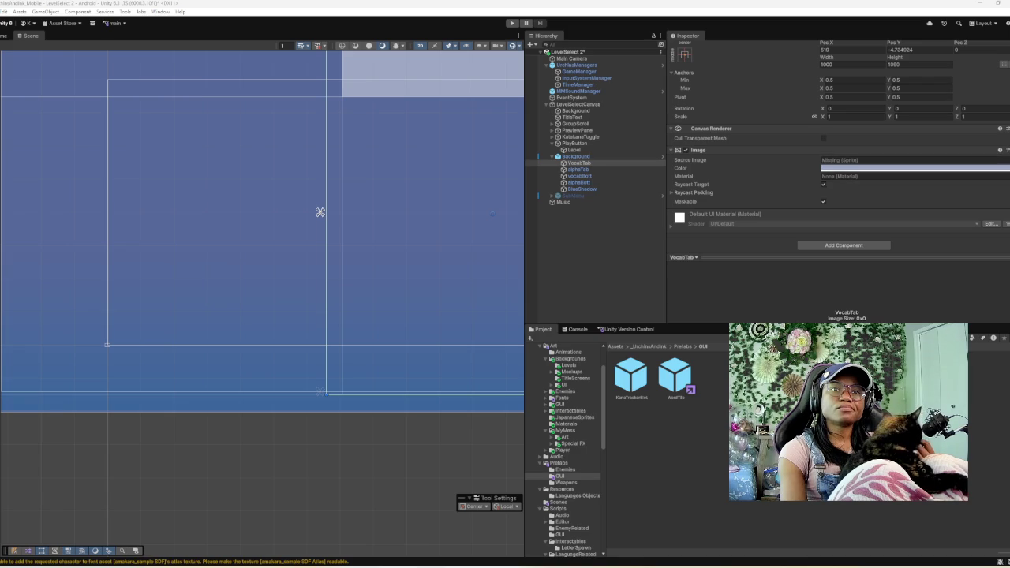
click(1006, 159)
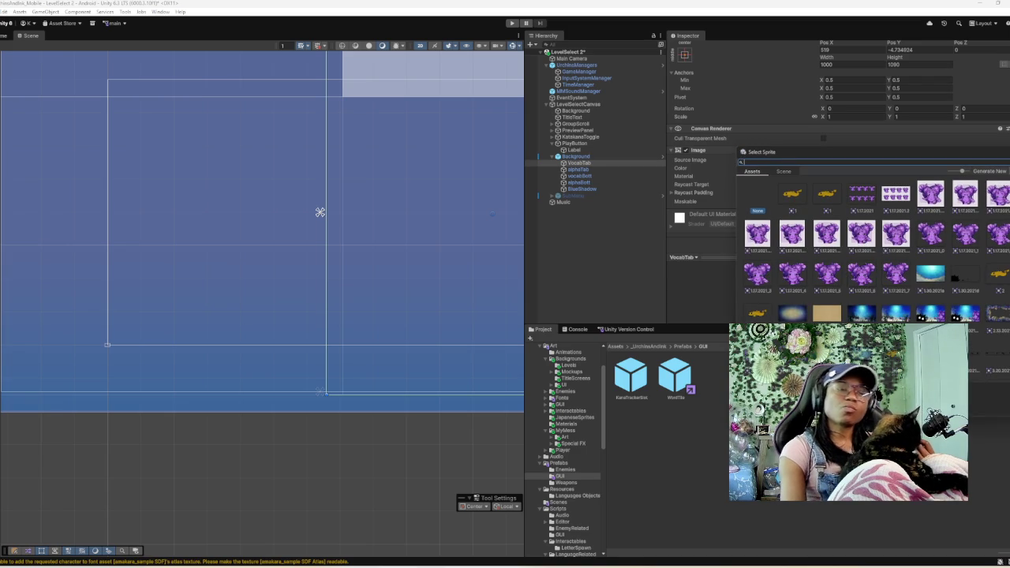
text(panel)
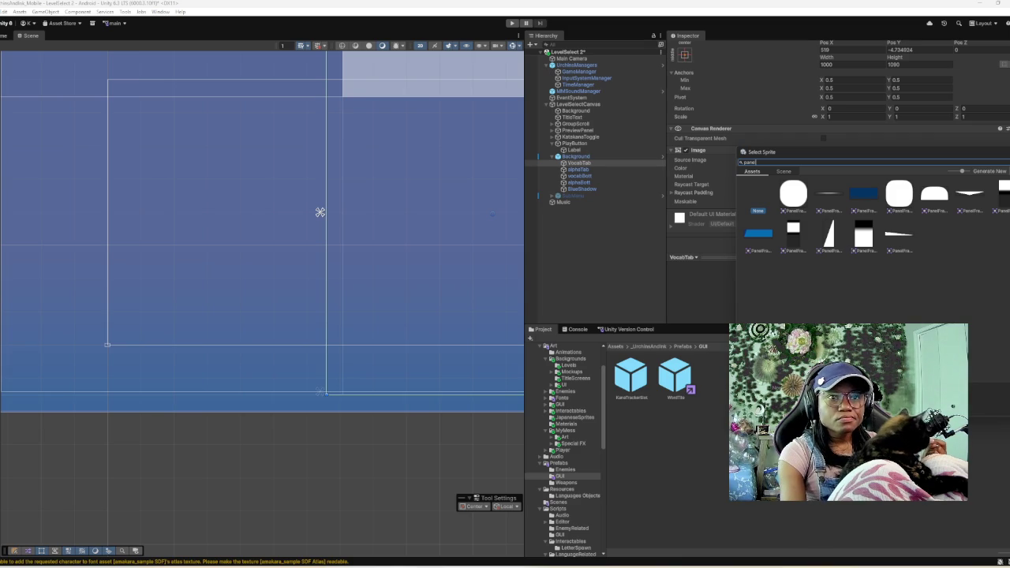
click(793, 193)
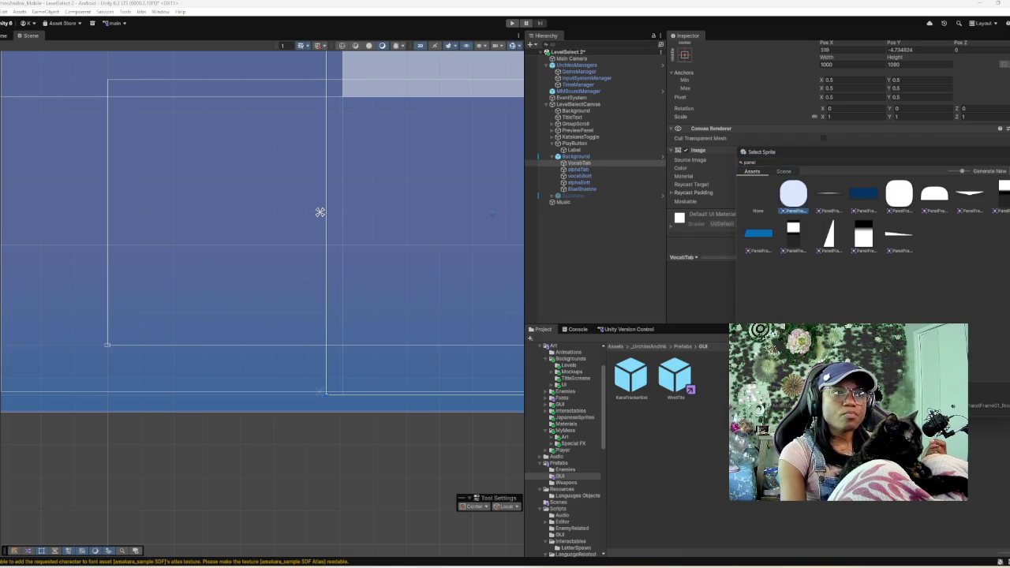
key(Return)
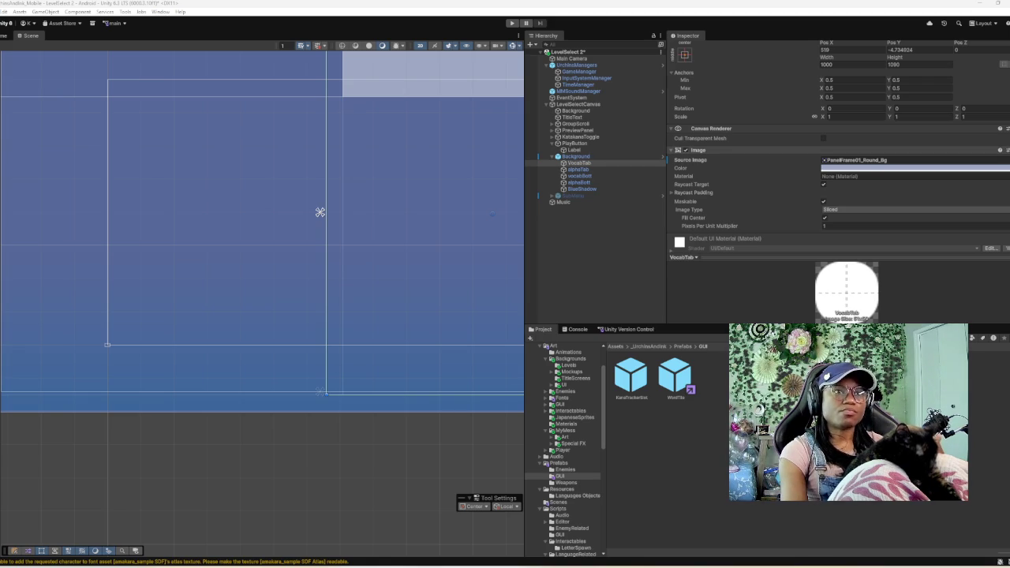
scroll(319, 211, down, 3)
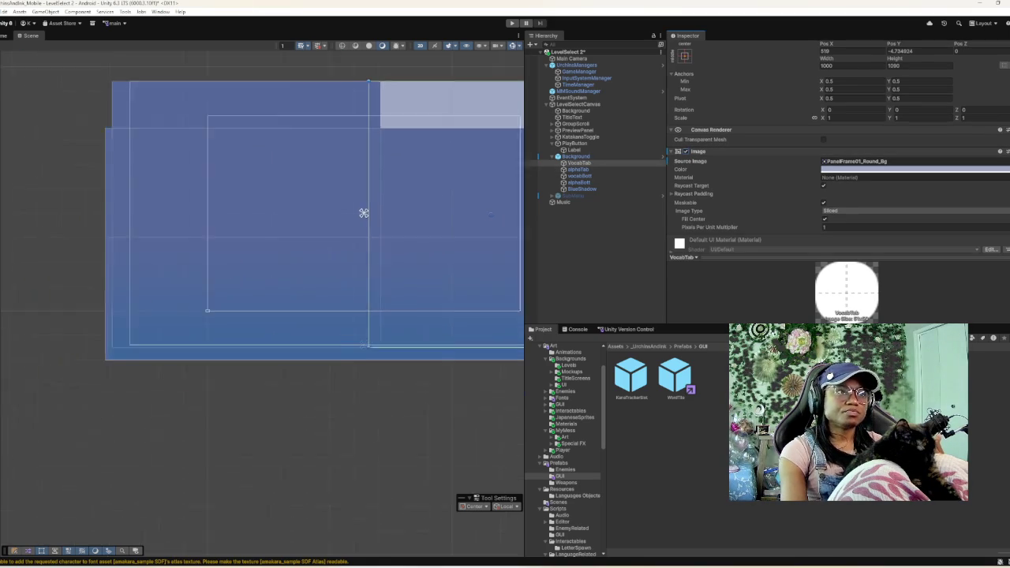
- Select alphaTab and set its Source Image to PanelFrame01_Round_Bg
drag(374, 213, 164, 220)
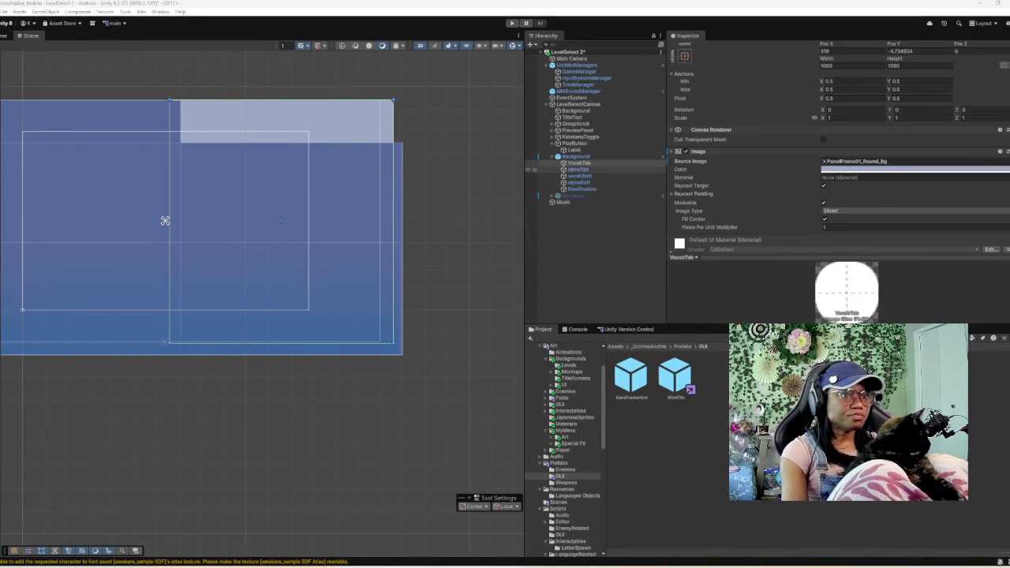
key(Down)
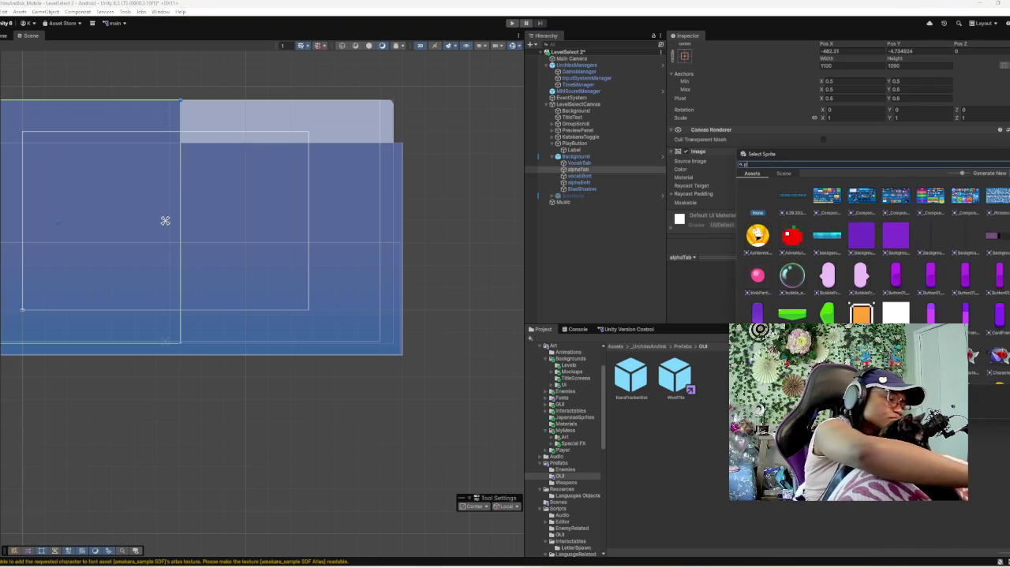
text(rt)
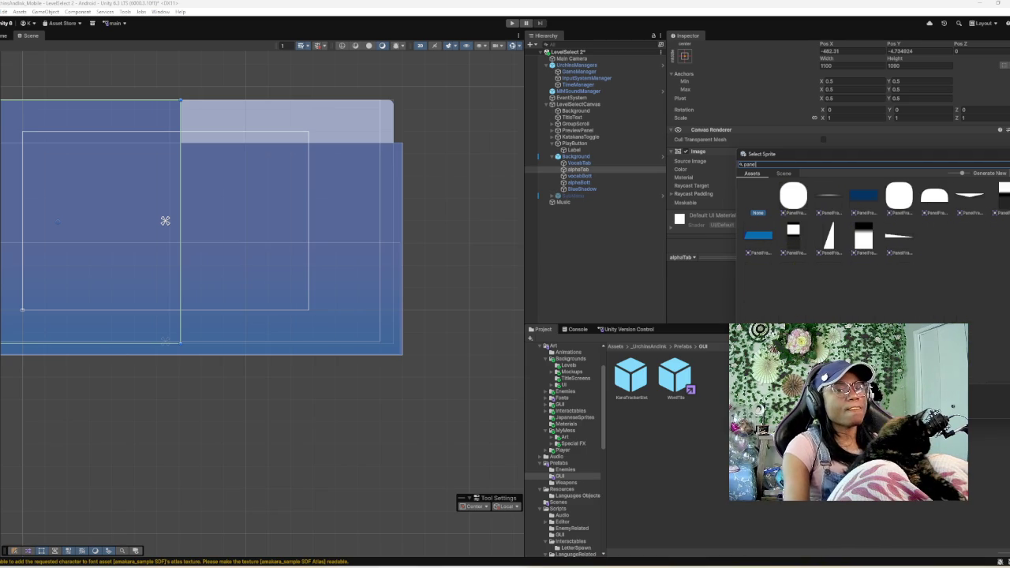
click(793, 195)
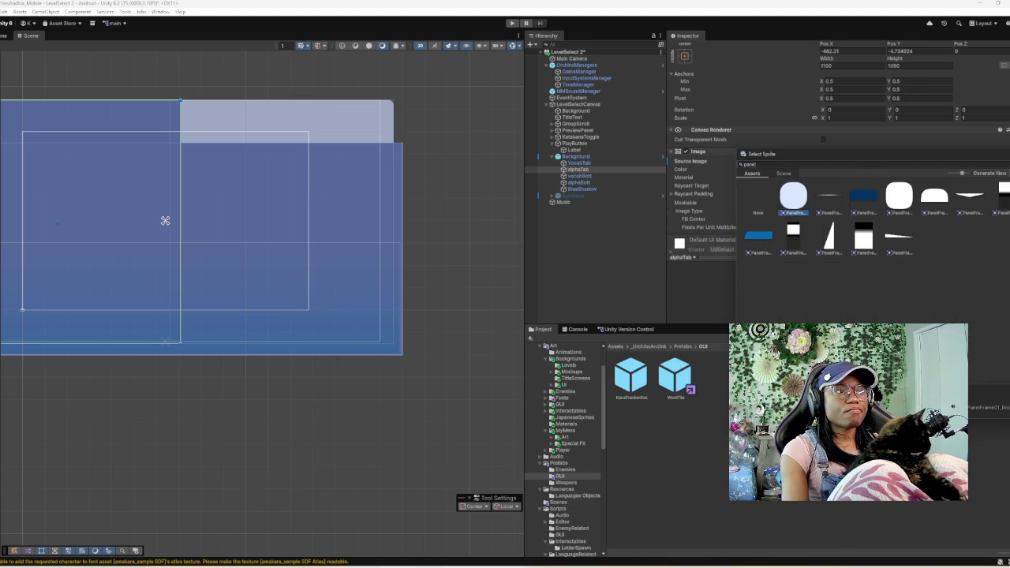
key(Return)
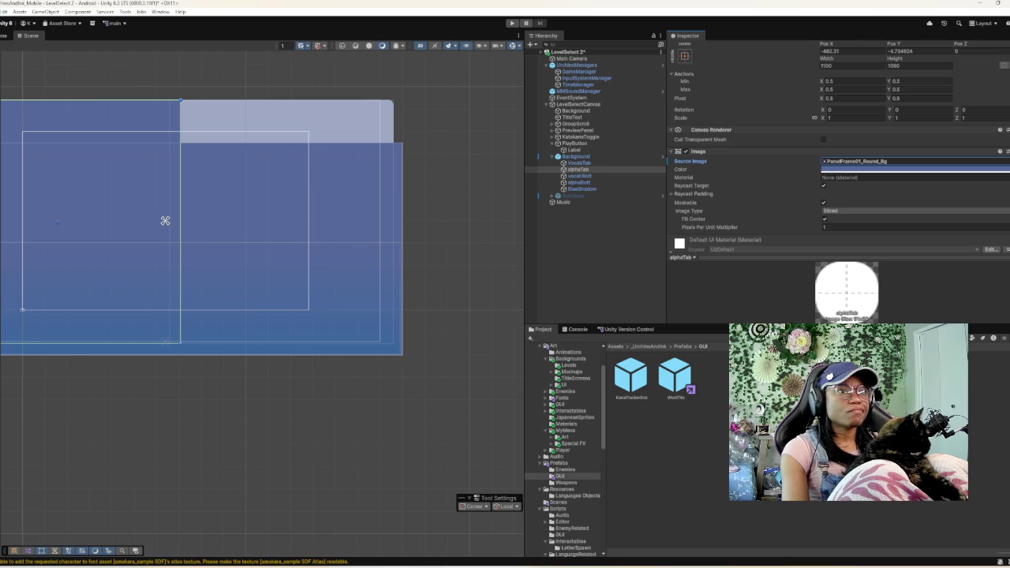
click(579, 176)
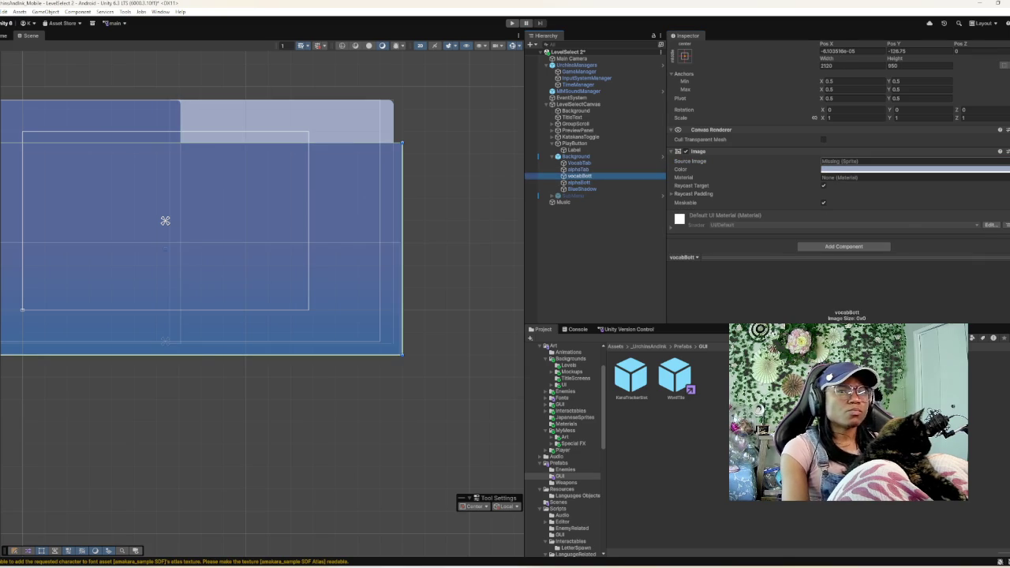
- Set vocabBott's Source Image to PanelFrame01_Round_Bg
click(1004, 161)
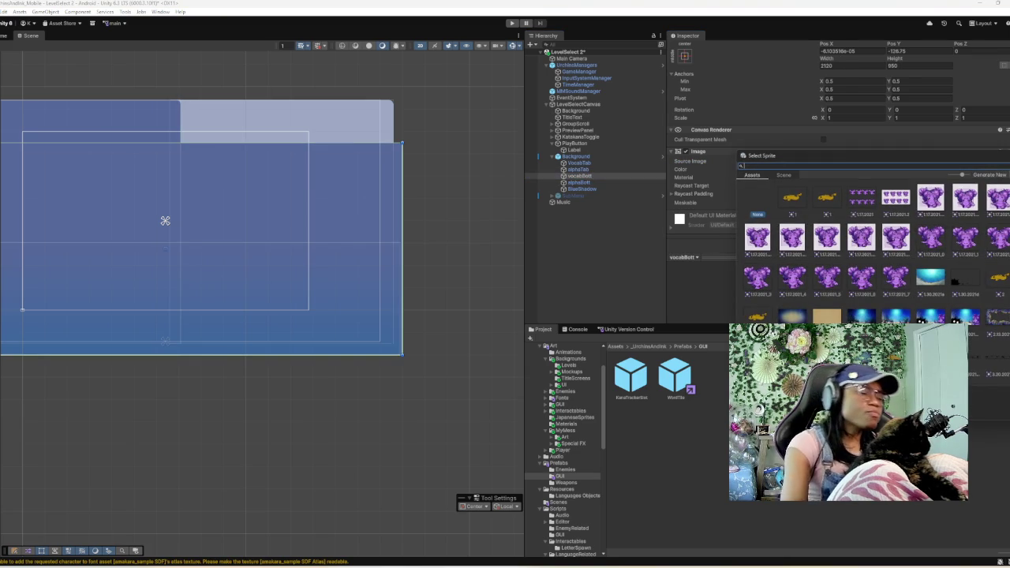
text(ui)
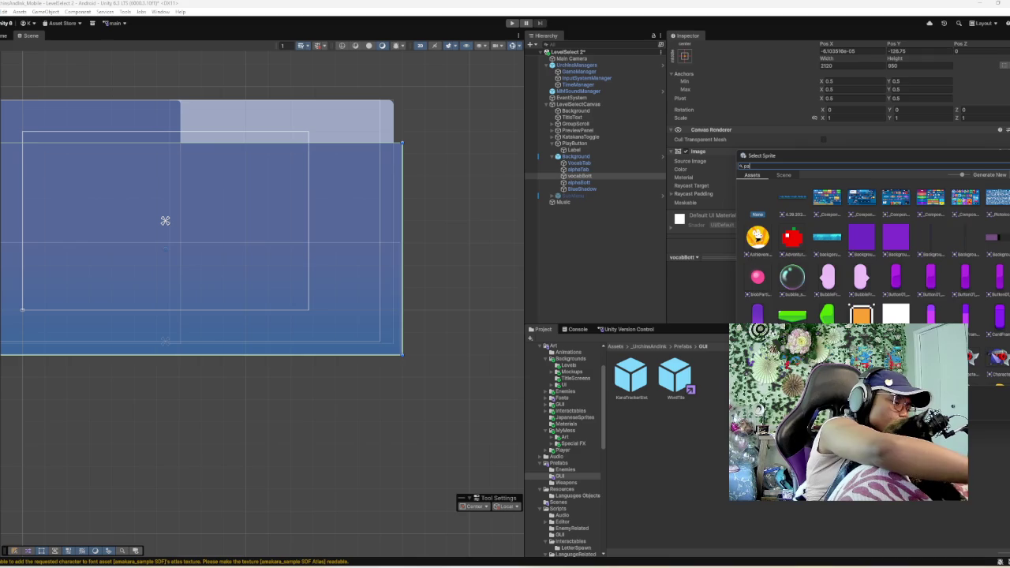
text(ane)
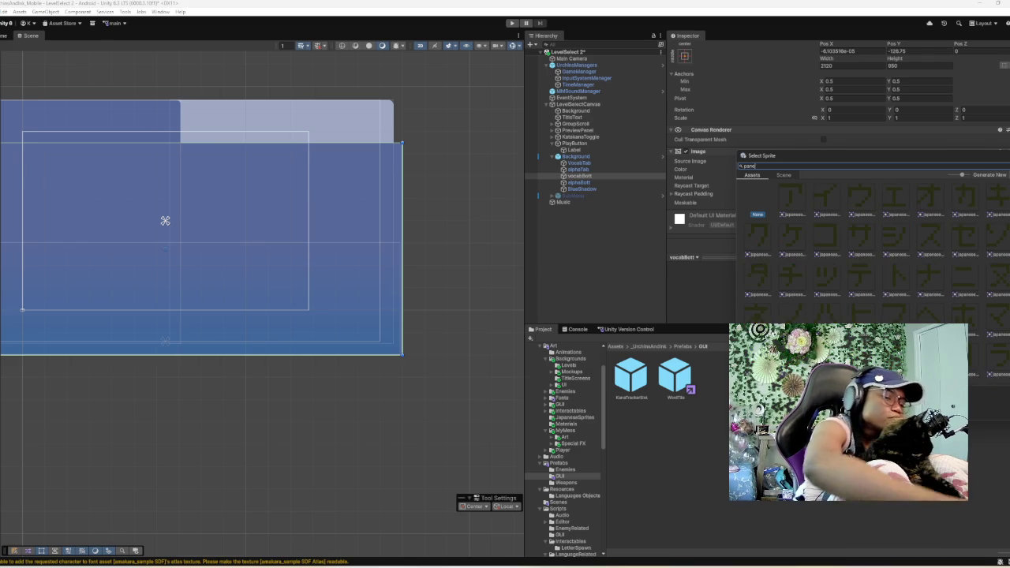
text(l)
double_click(793, 198)
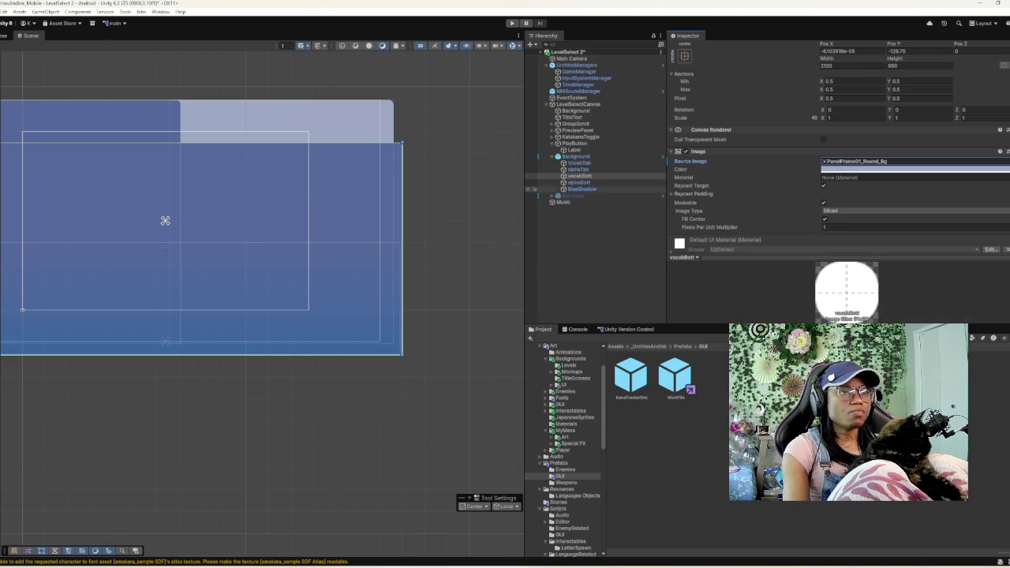
- Select alphaBott and focus its Source Image property
click(578, 182)
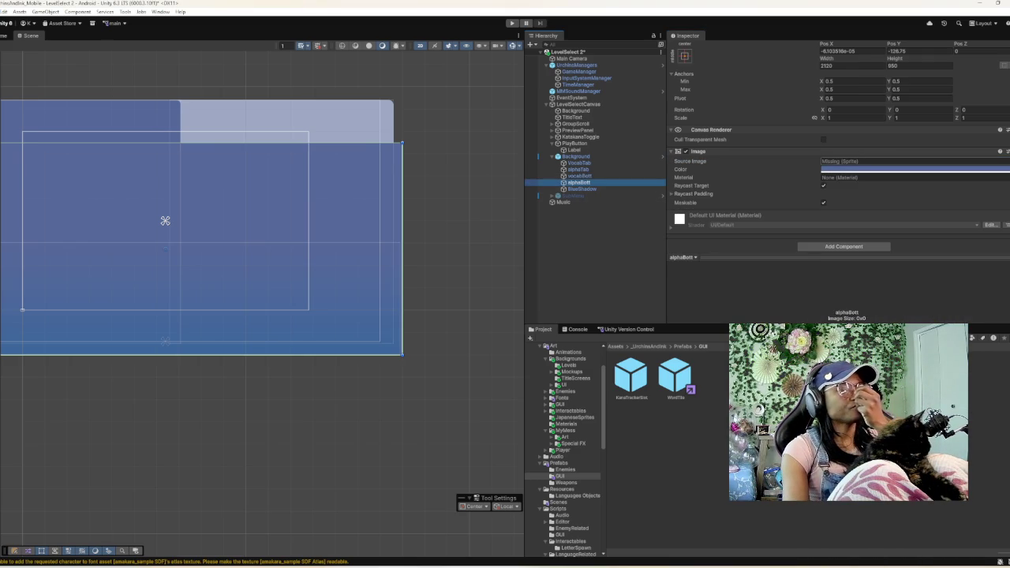
click(860, 161)
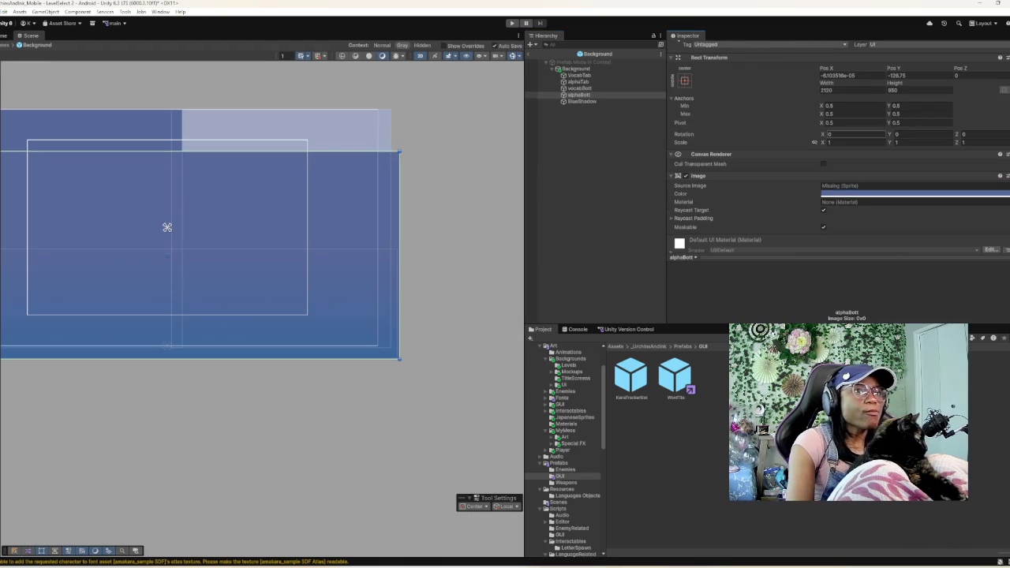
click(868, 185)
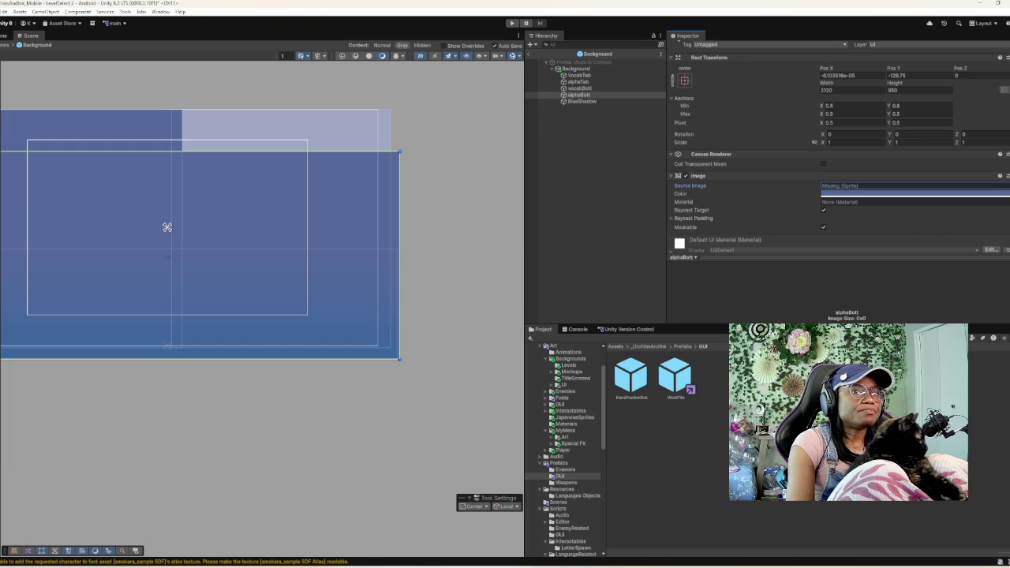
key(Return)
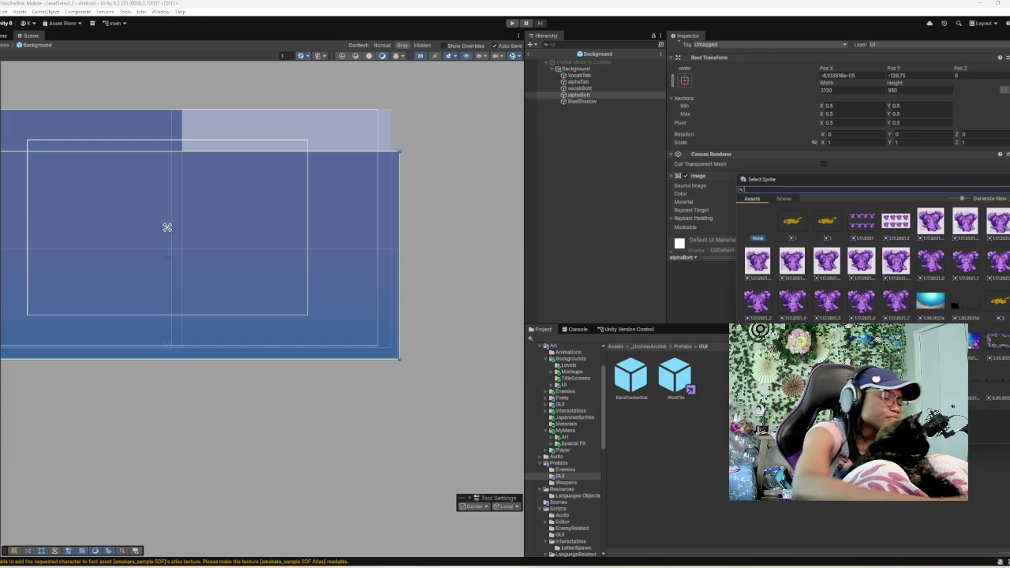
text(par)
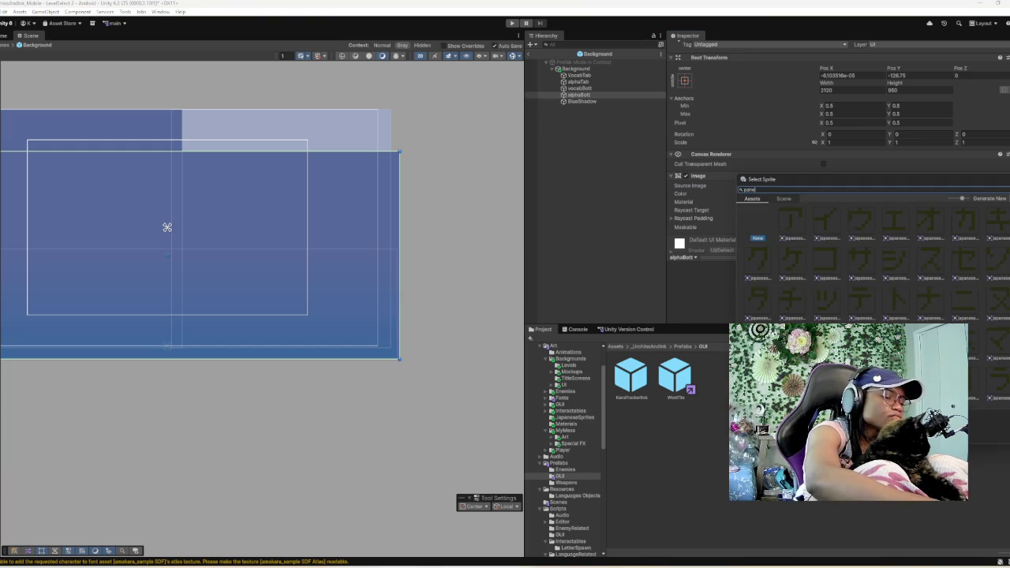
text(e)
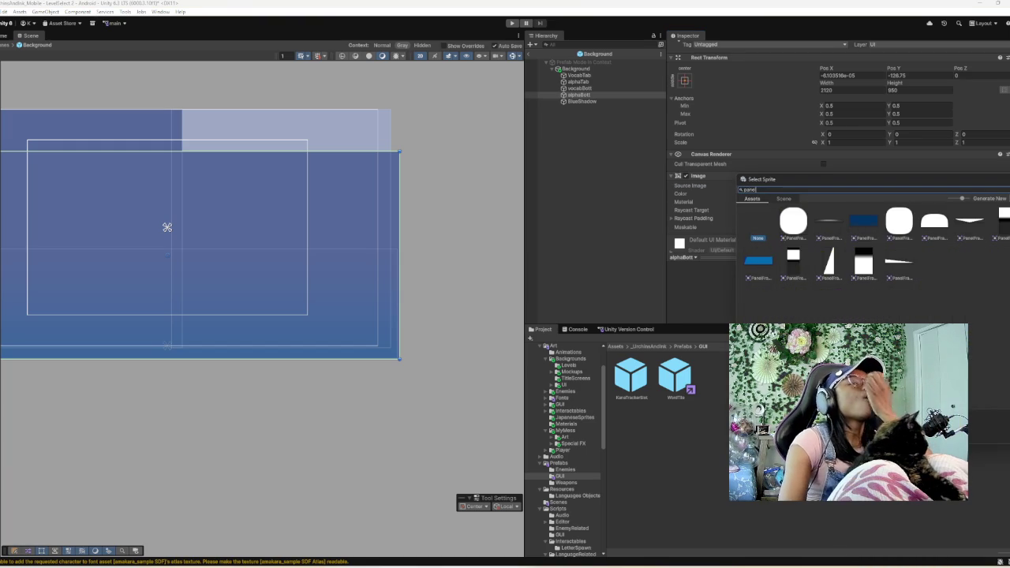
text(l)
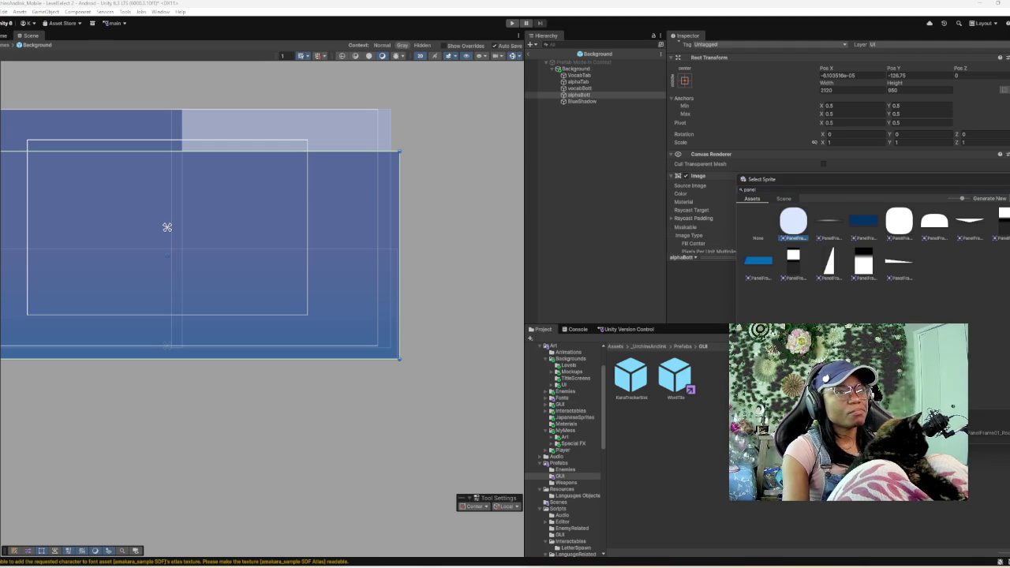
click(168, 227)
click(582, 101)
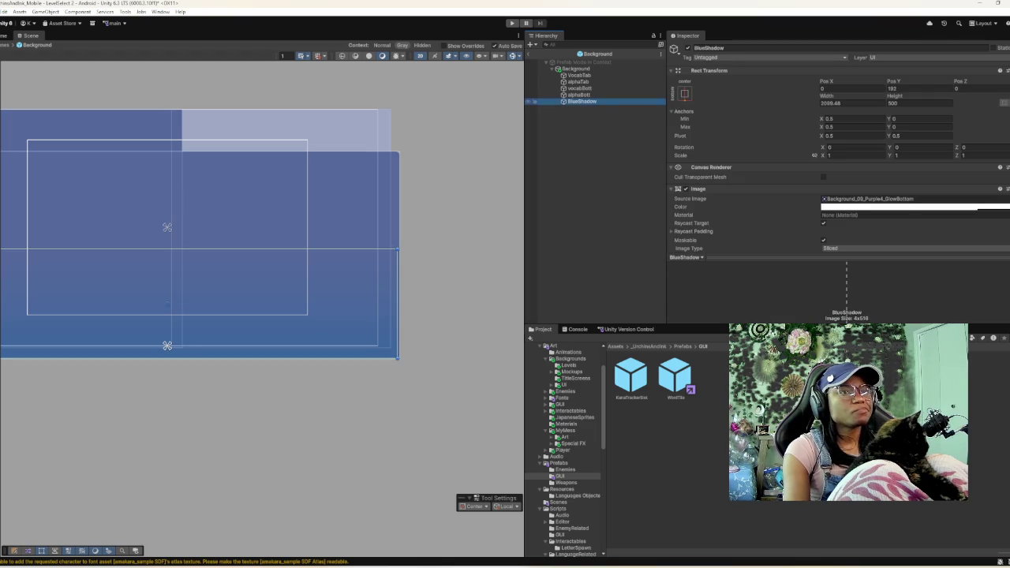
click(527, 55)
key(Up)
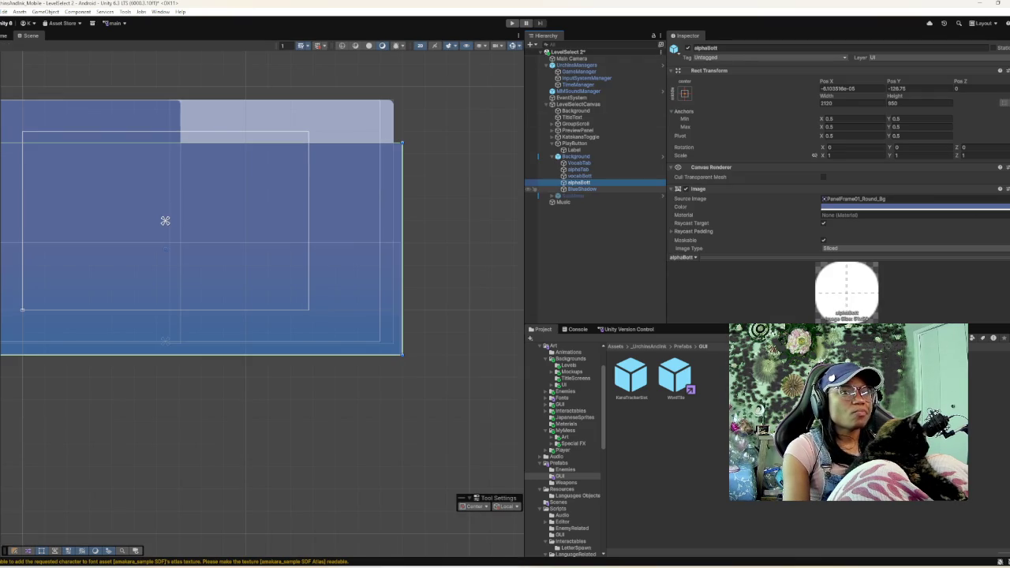
key(Up)
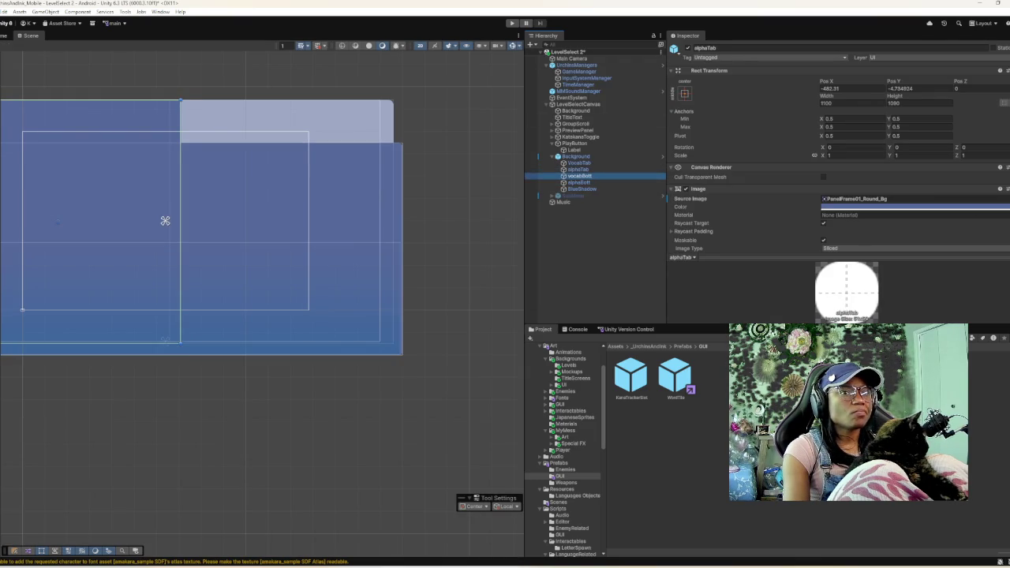
key(Down)
key(Down)
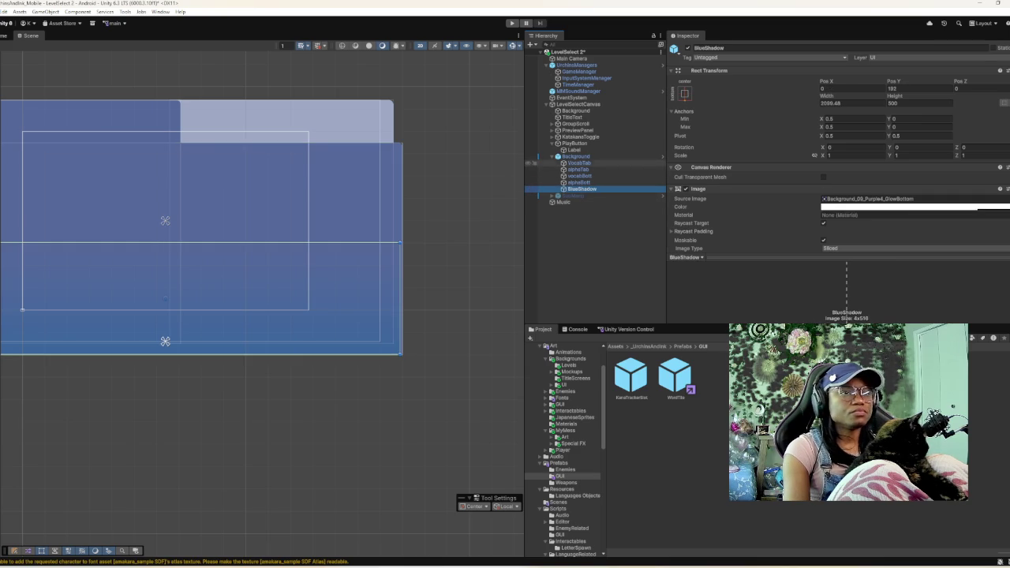
click(575, 156)
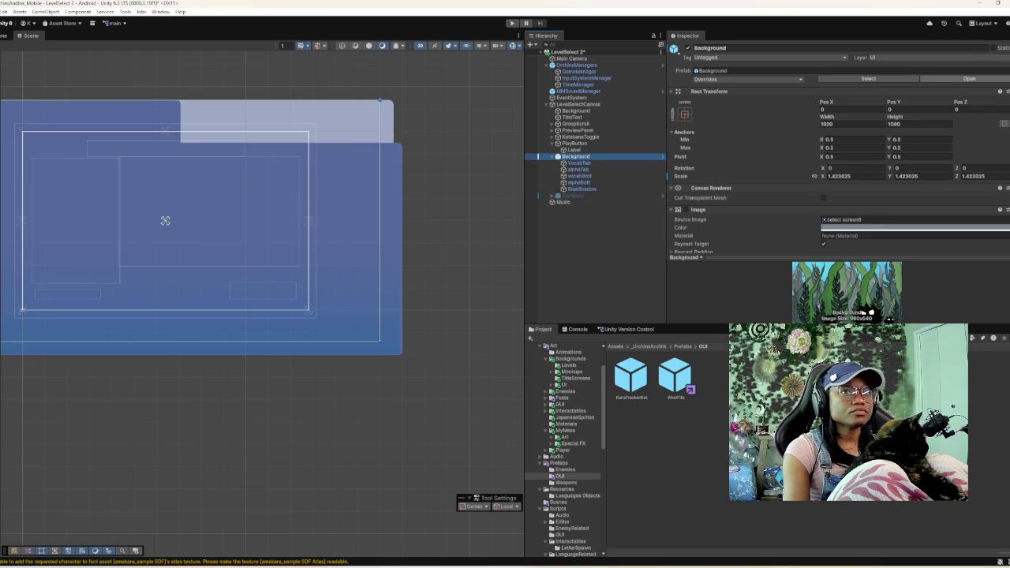
- Apply all pending overrides to the Background prefab, then clear the selection
click(748, 78)
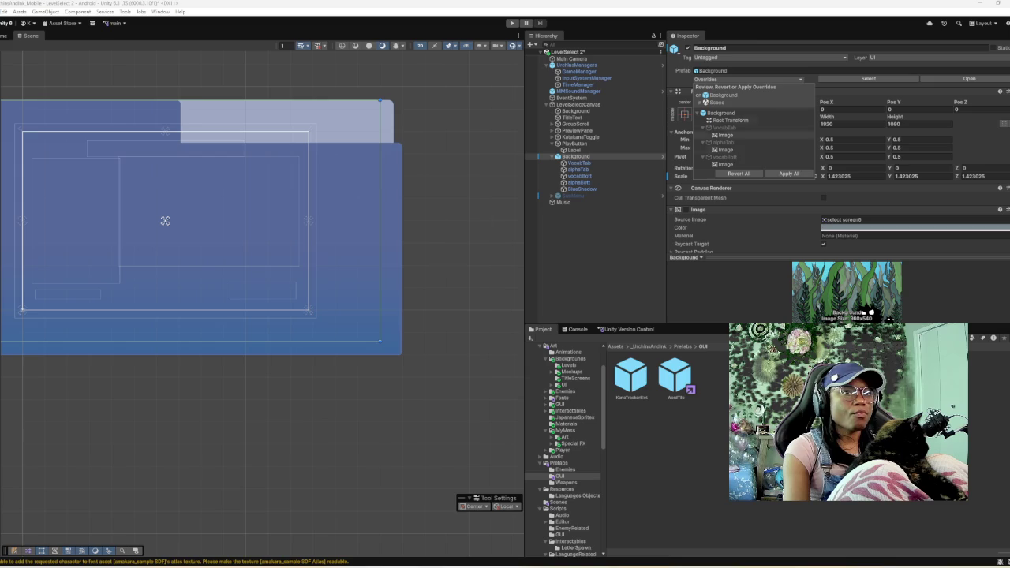
click(789, 172)
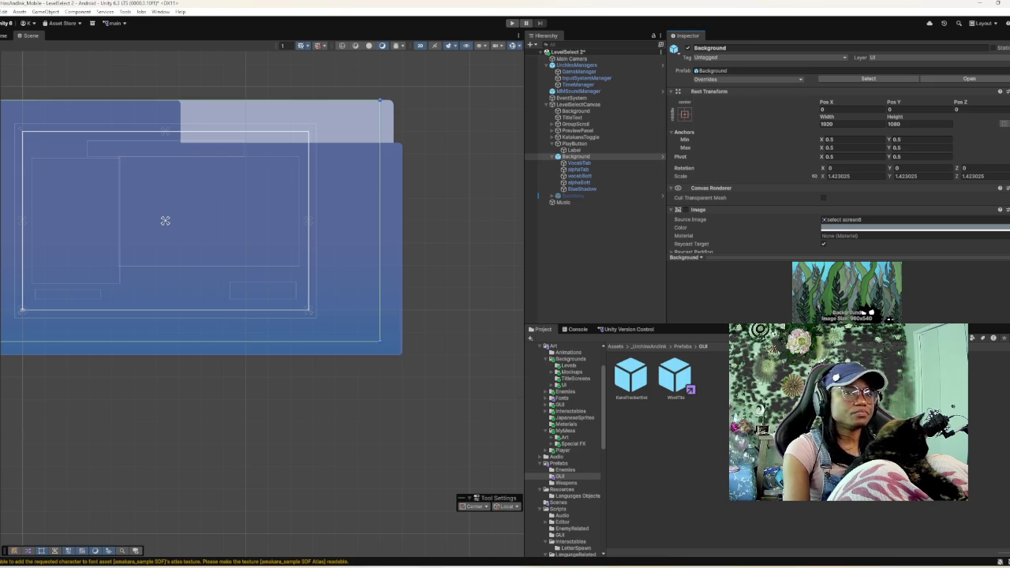
click(165, 220)
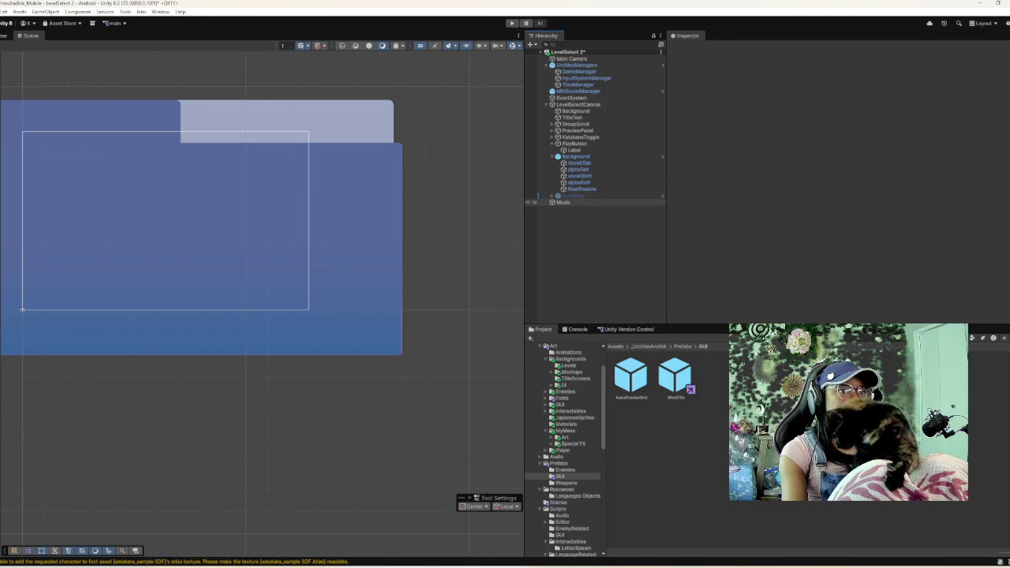
- Activate the greyed-out SubMenu object to show its hiragana chart, vocabulary preview and Play button
click(538, 196)
click(687, 48)
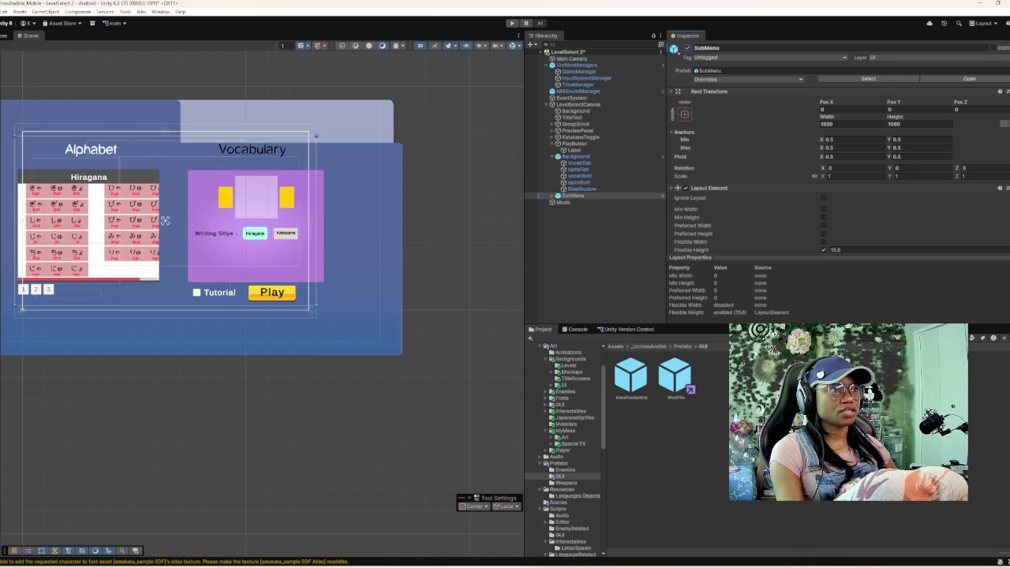
- After a quick Game view check, set the Background panel's Scale X to 1
click(6, 36)
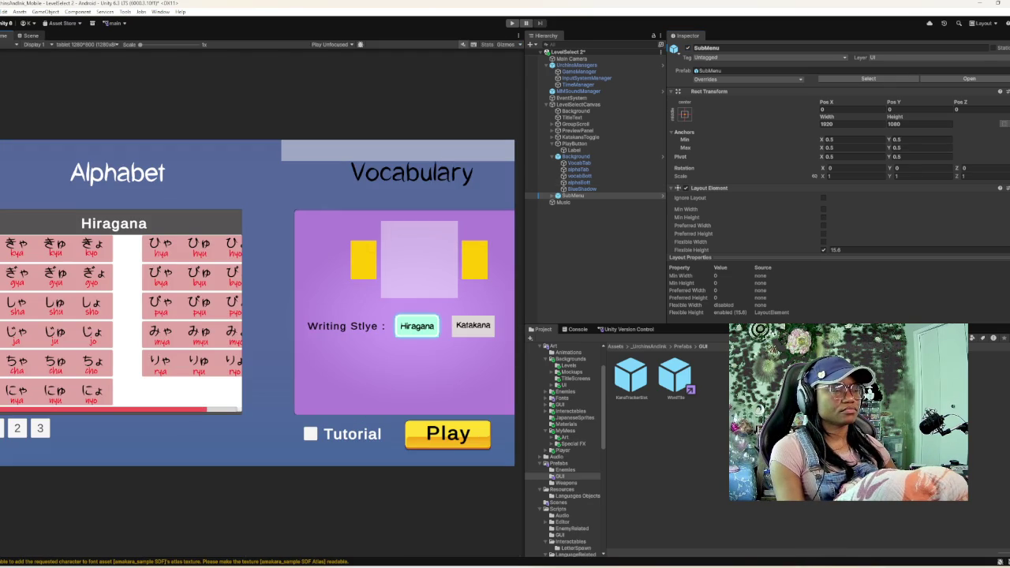
click(30, 35)
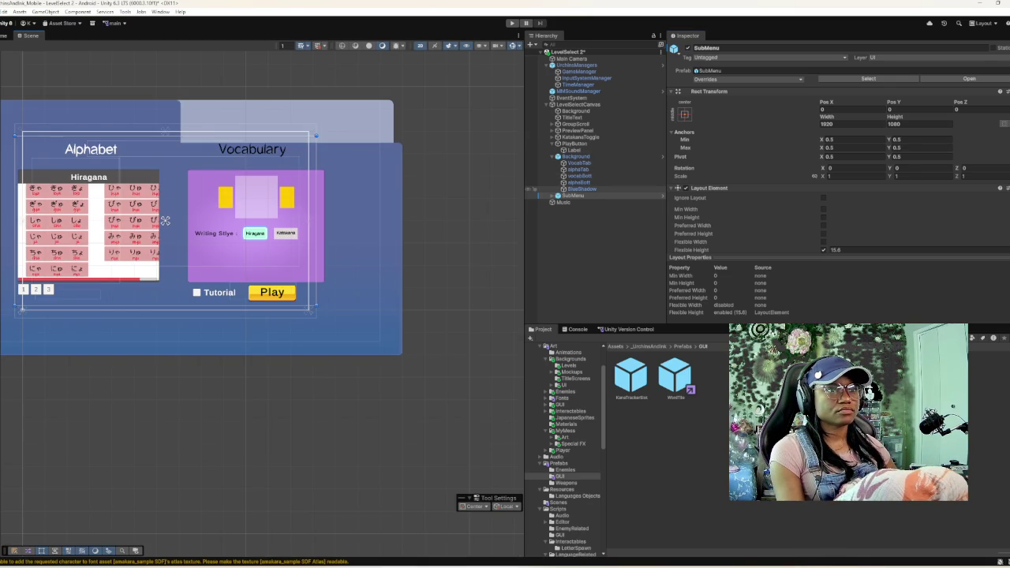
click(576, 157)
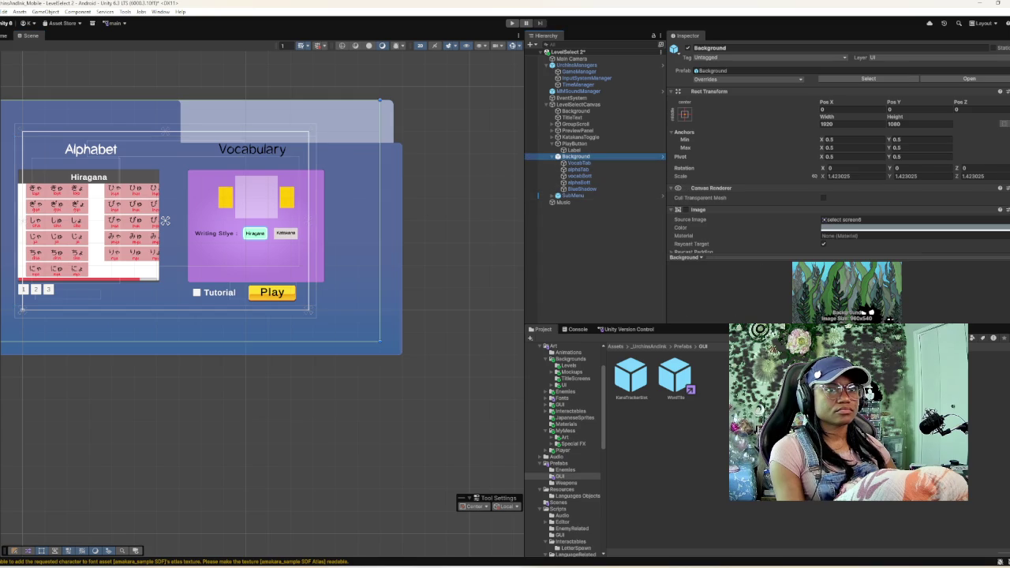
click(815, 176)
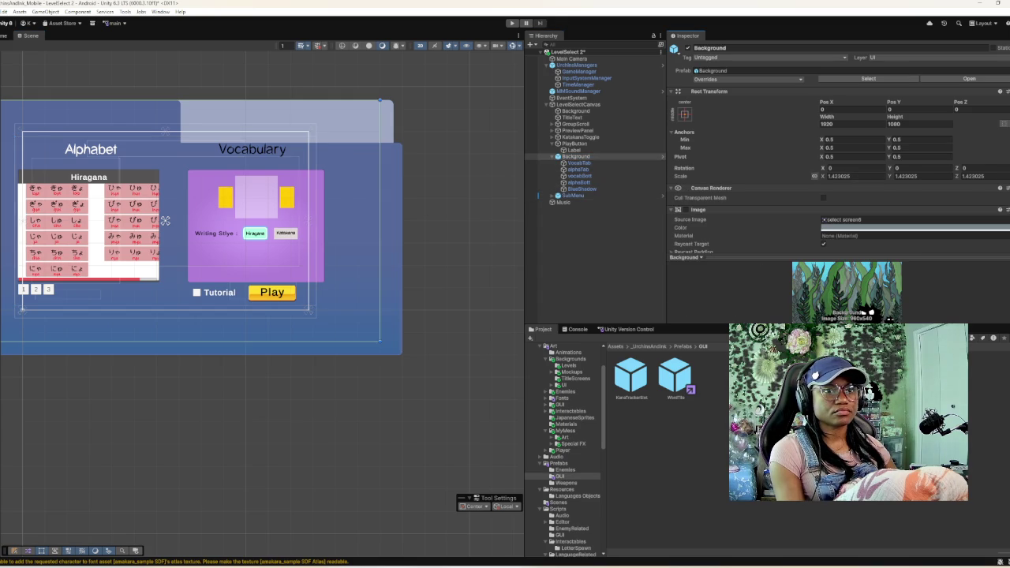
click(848, 176)
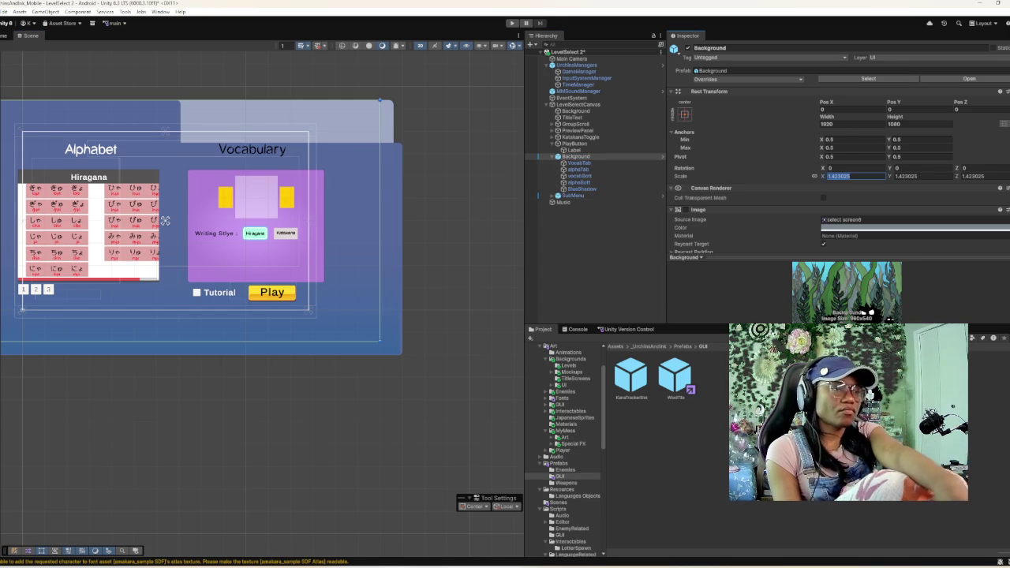
text(1)
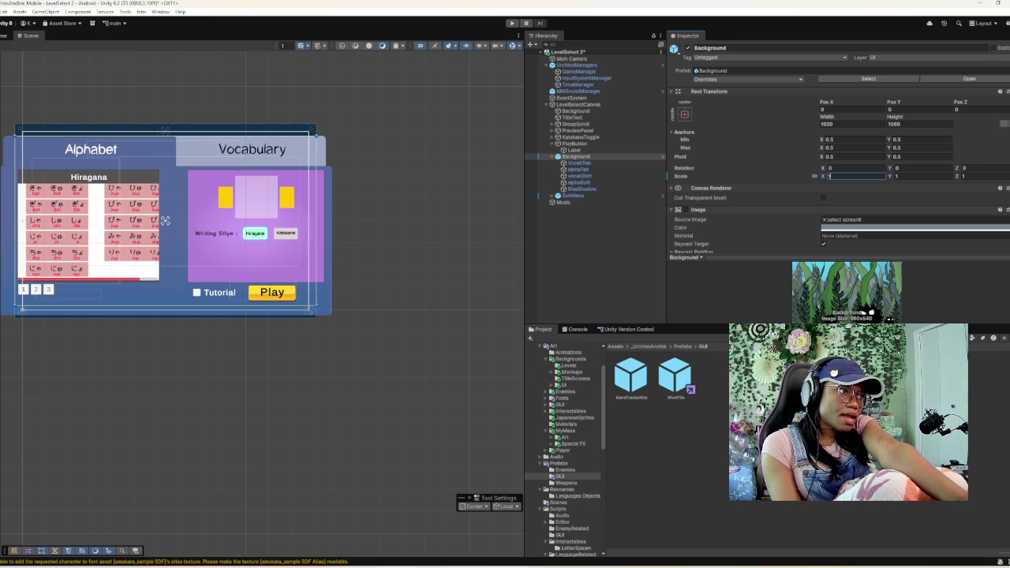
- Preview the resized tab panels in Game view, then nudge the Background panel upward
key(ctrl+2)
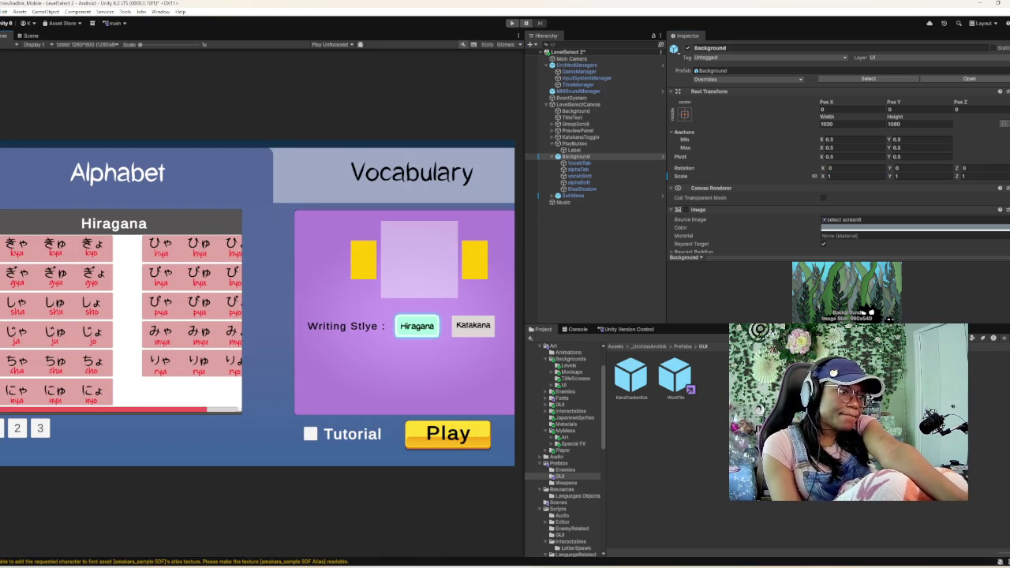
key(ctrl+1)
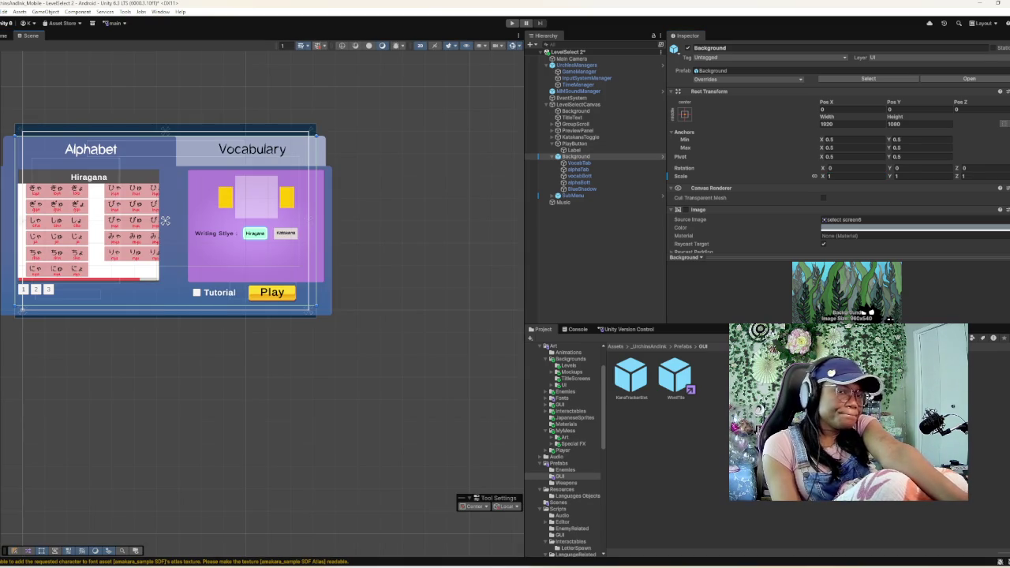
drag(165, 220, 165, 220)
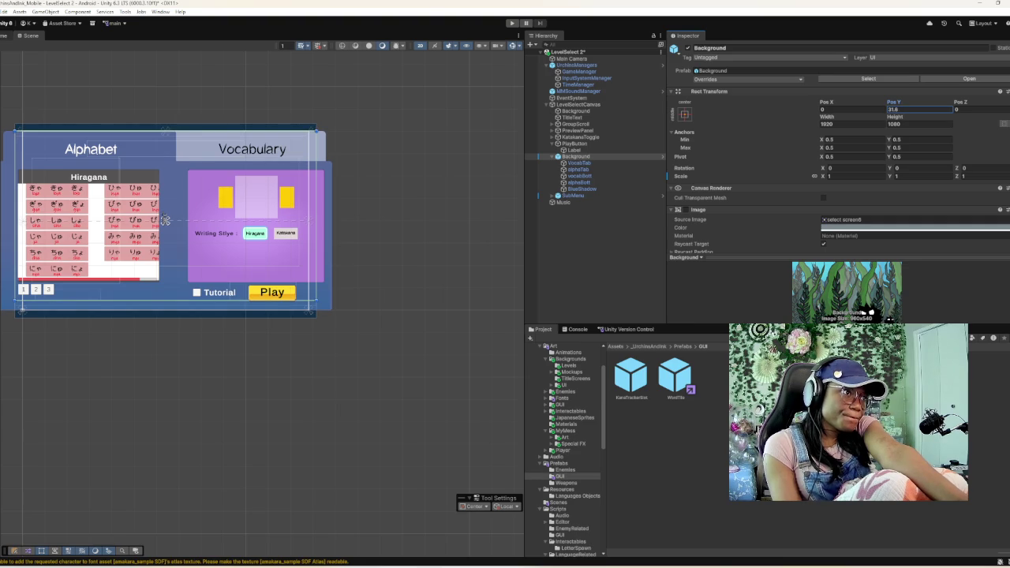
- Preview the level select in Game view with Background at Pos Y 31.6, then return to the Scene view
key(ctrl+2)
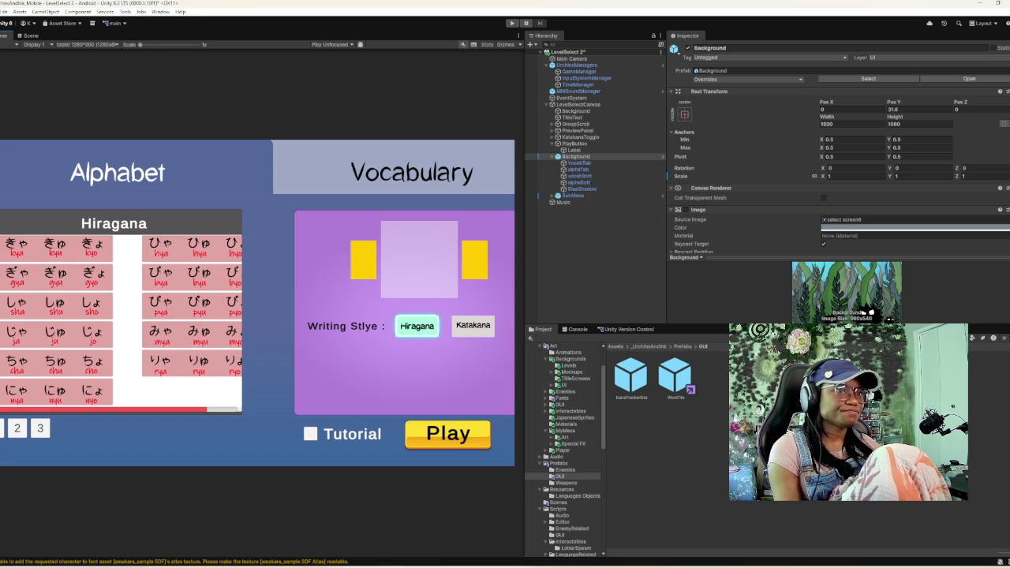
click(30, 35)
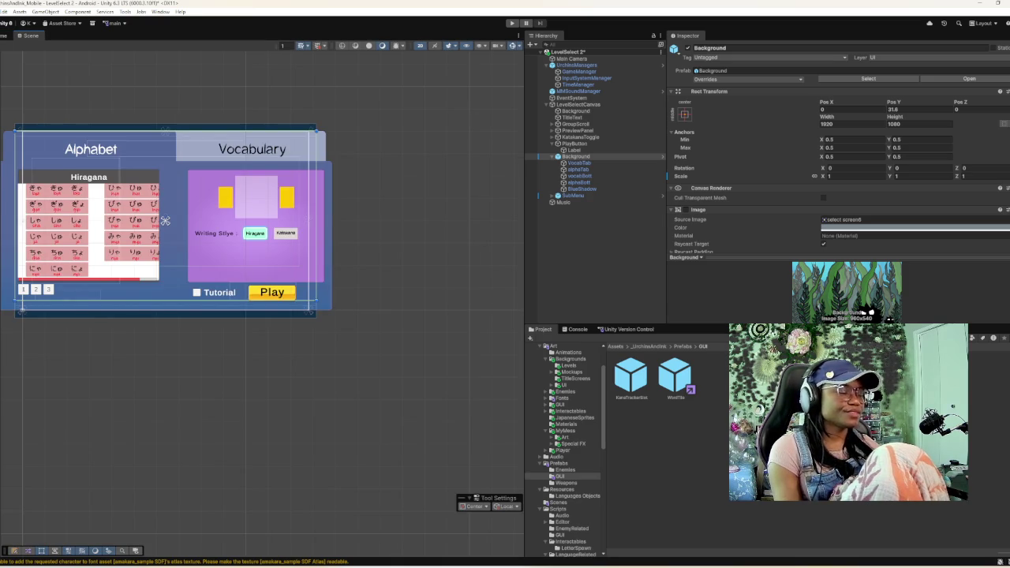
- Center the canvas, collapse Background, and select LevelSetUp under SubMenu to view its components
mouse_move(165, 220)
mouse_down()
mouse_move(401, 208)
mouse_move(245, 250)
mouse_up()
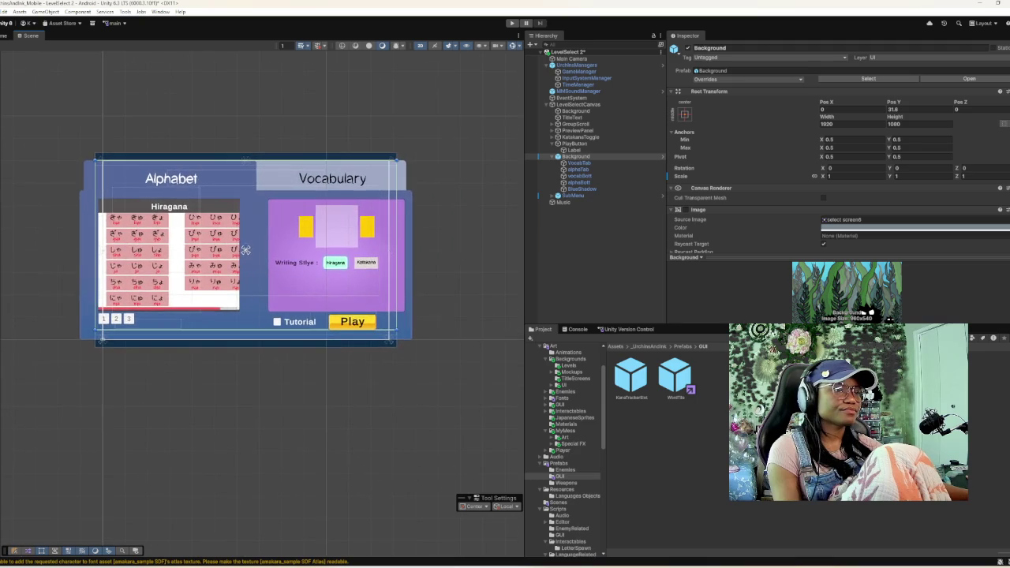
scroll(245, 250, up, 5)
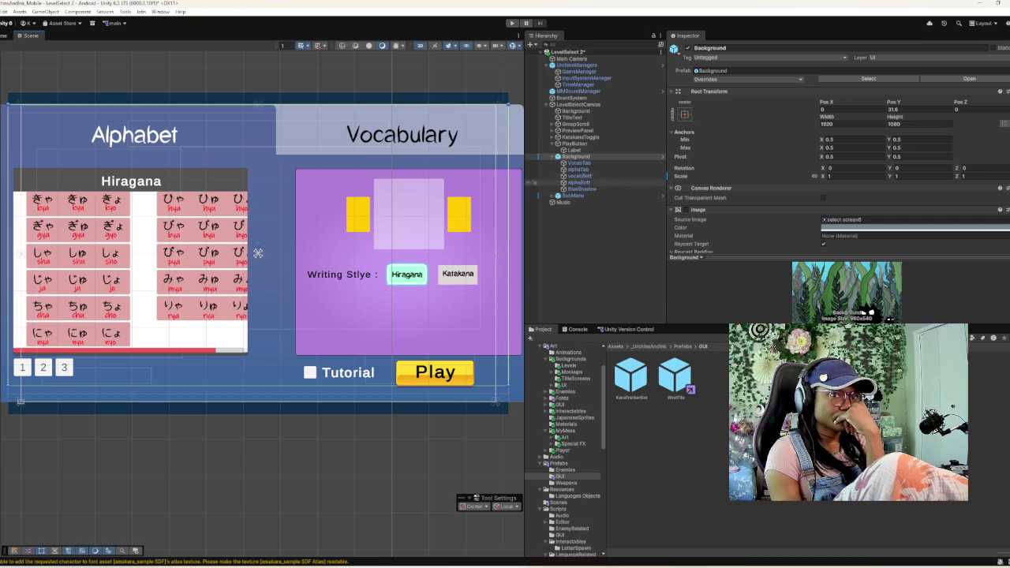
click(535, 156)
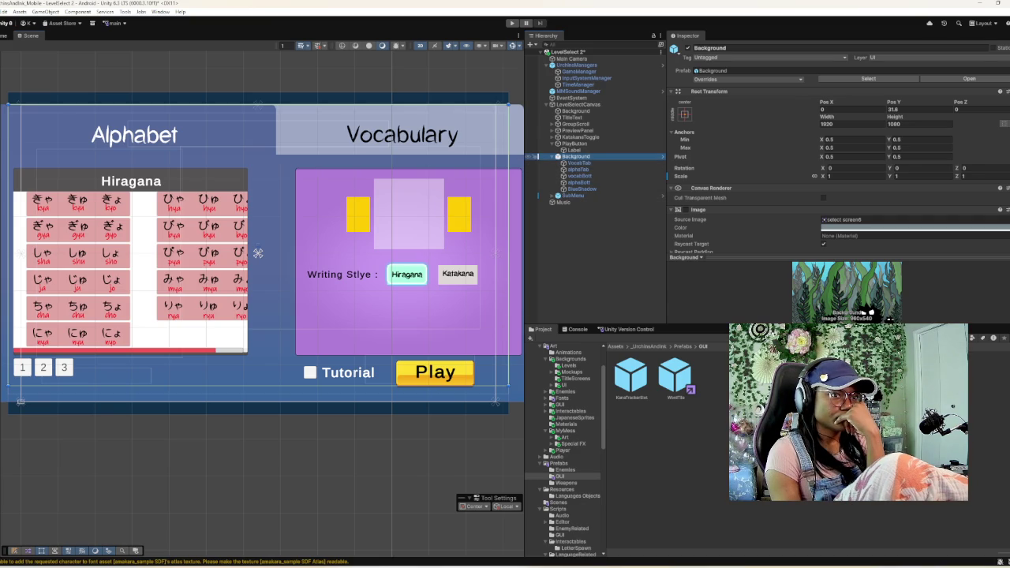
key(Left)
click(551, 163)
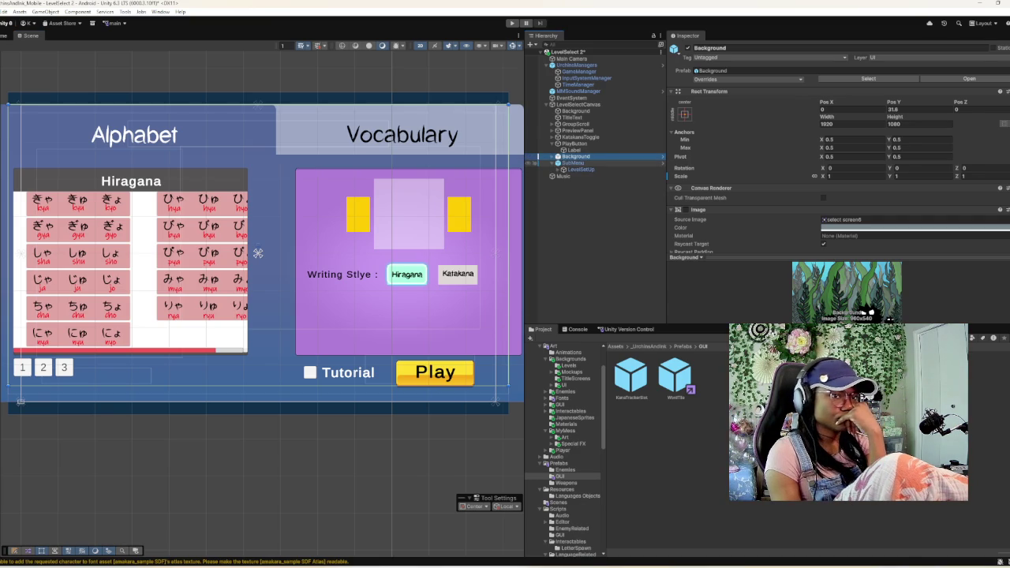
key(Down)
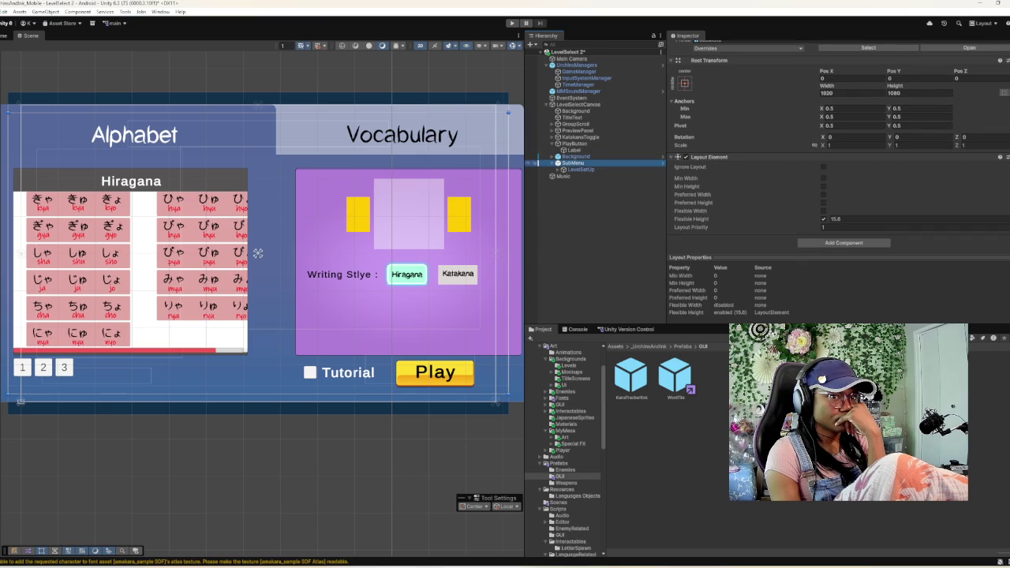
key(Down)
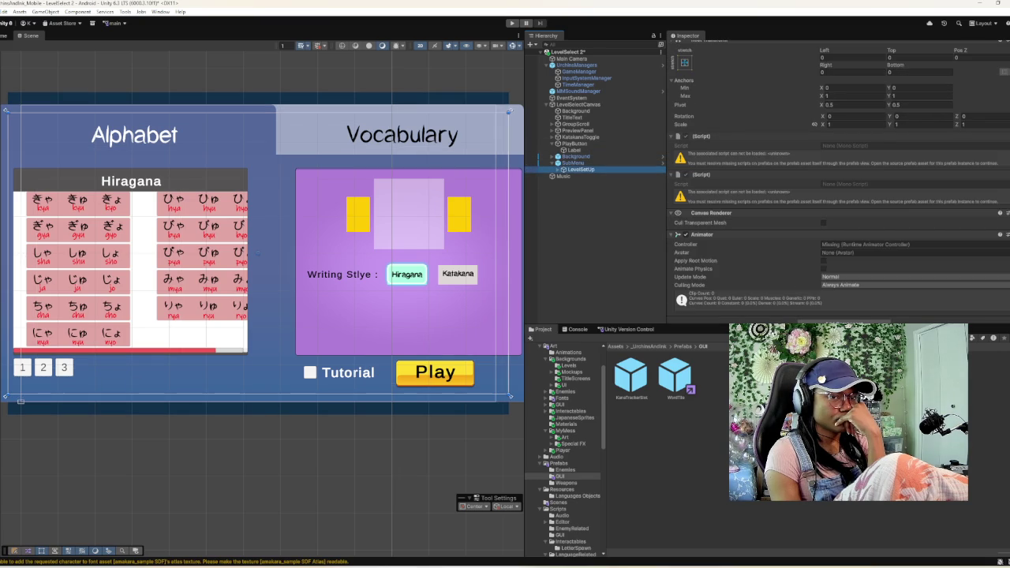
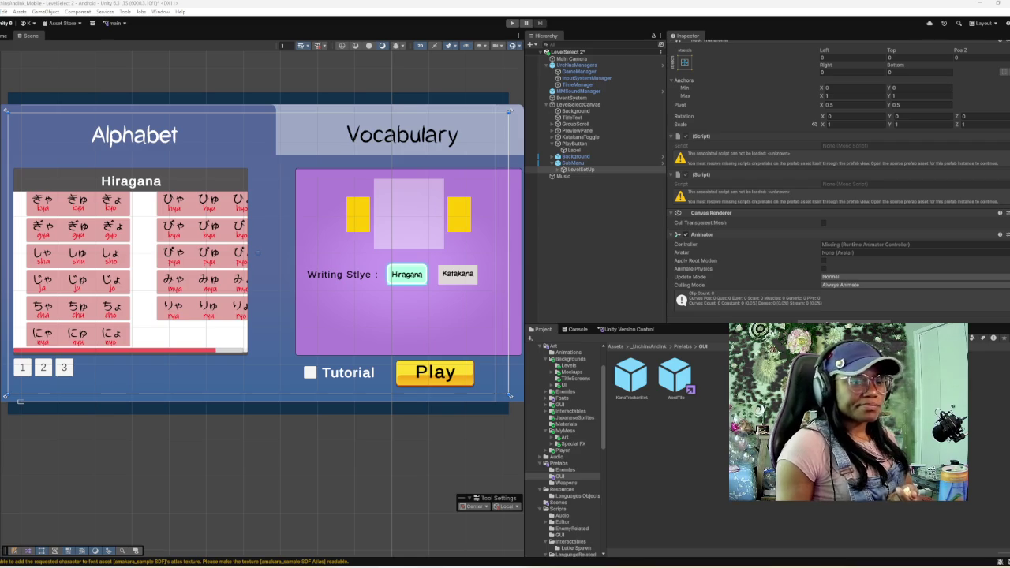
- Review LevelSelectCanvas's Level Select Screen script, then inspect LevelSetUp and its missing scripts
mouse_move(631, 565)
mouse_move(777, 536)
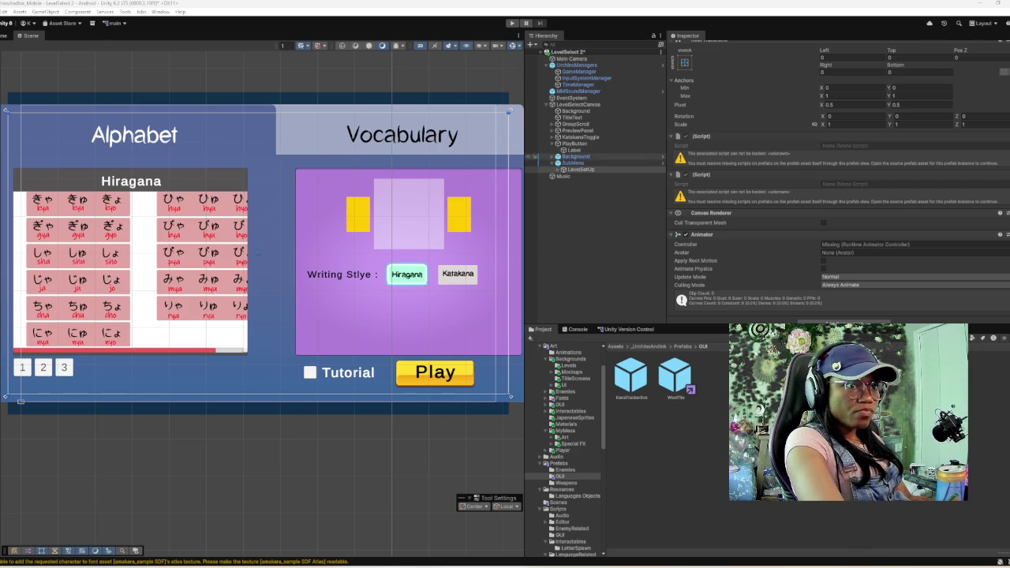
click(579, 104)
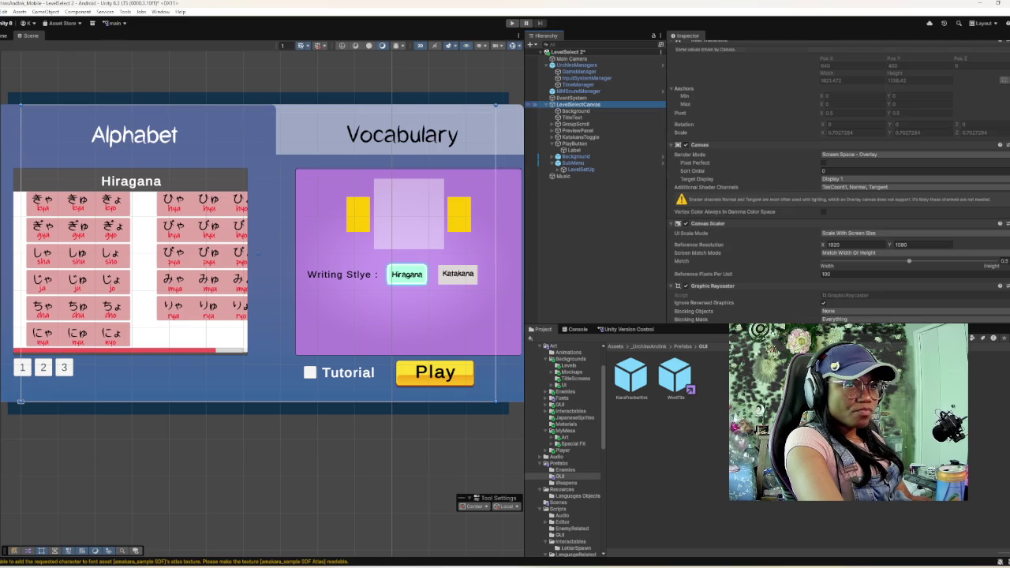
scroll(836, 181, down, 3)
scroll(836, 181, down, 2)
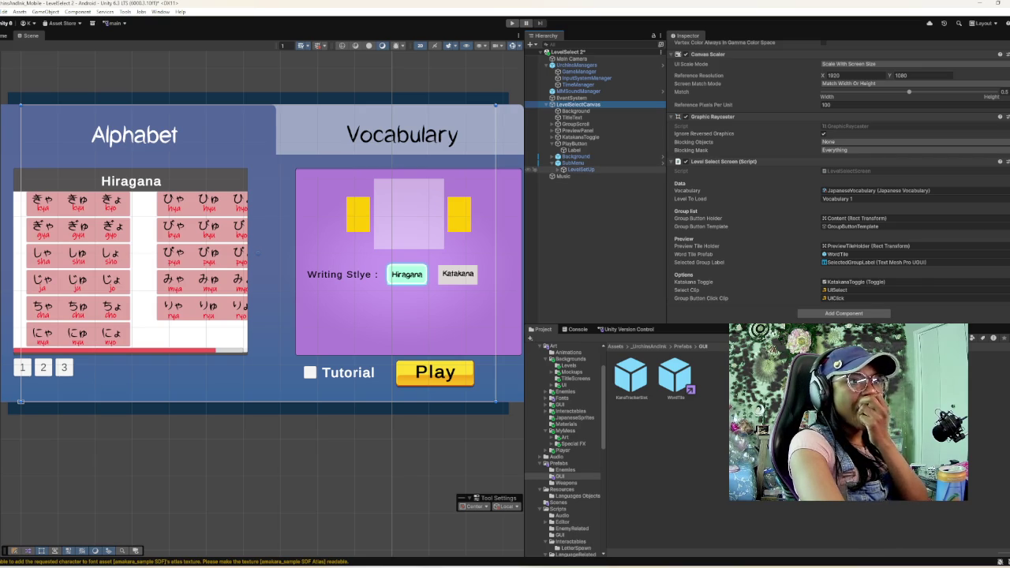
click(580, 169)
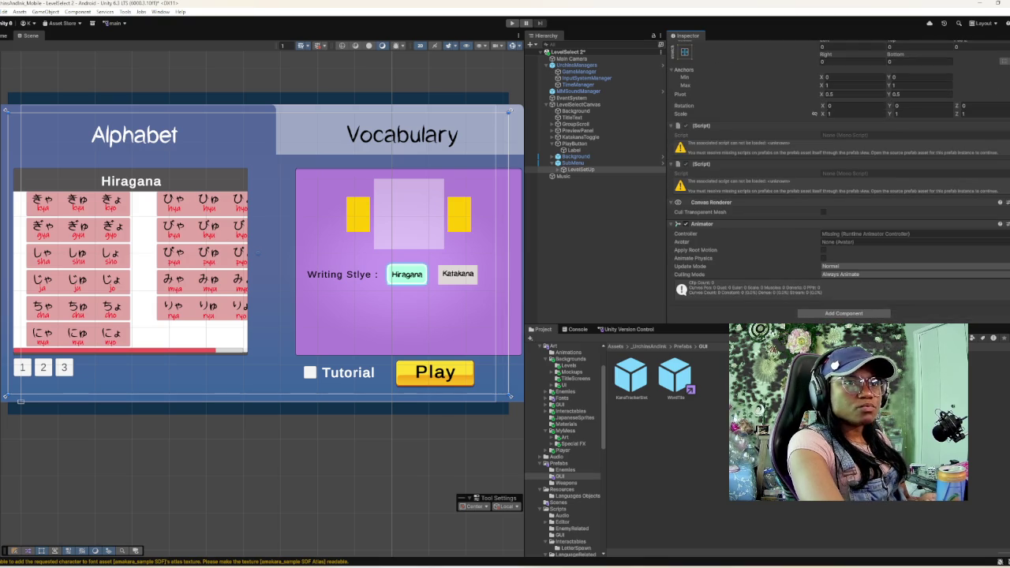
click(675, 125)
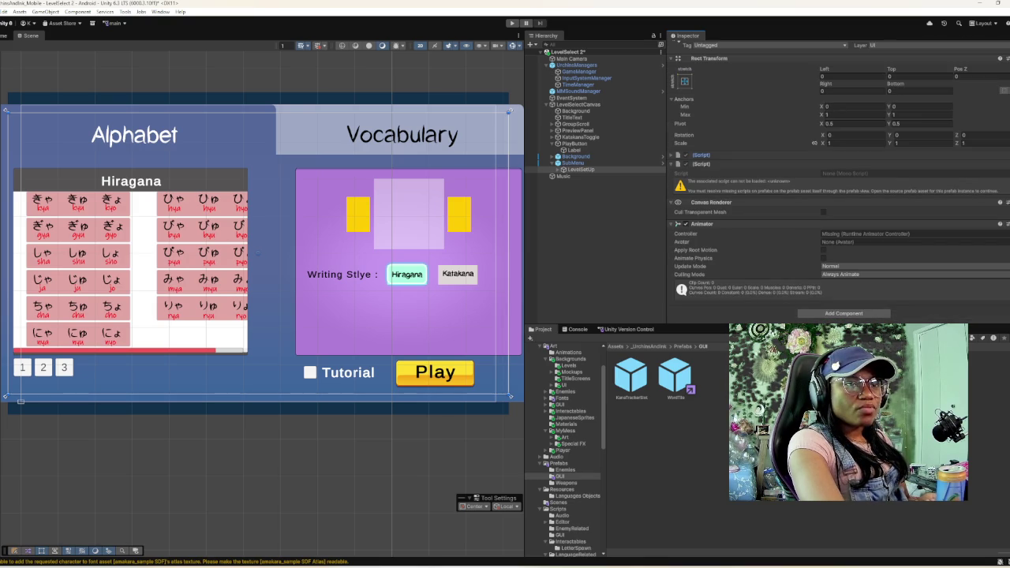
- Remove both missing-script components from LevelSetUp and search Add Component for 'le'
click(676, 155)
click(676, 155)
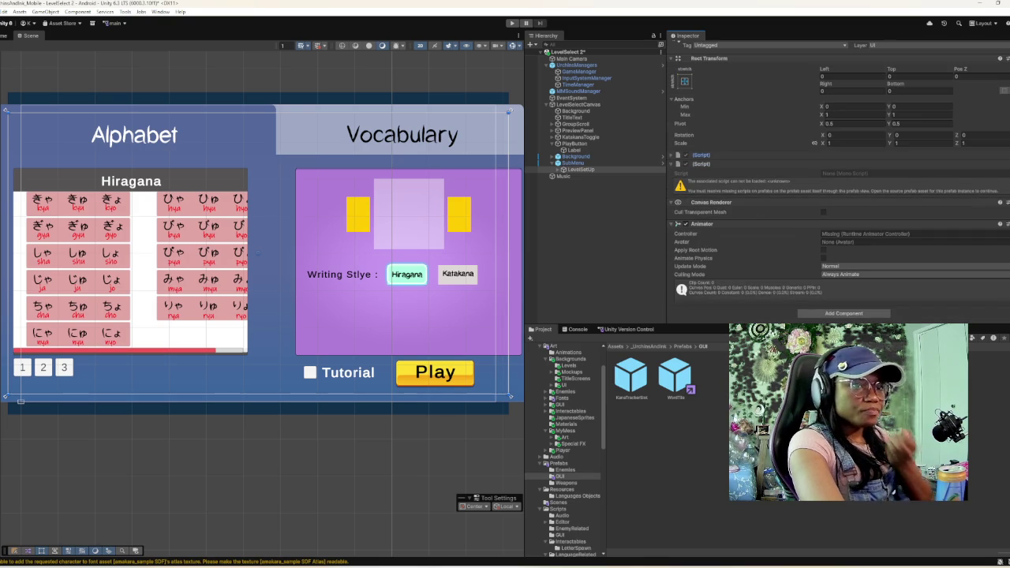
right_click(705, 155)
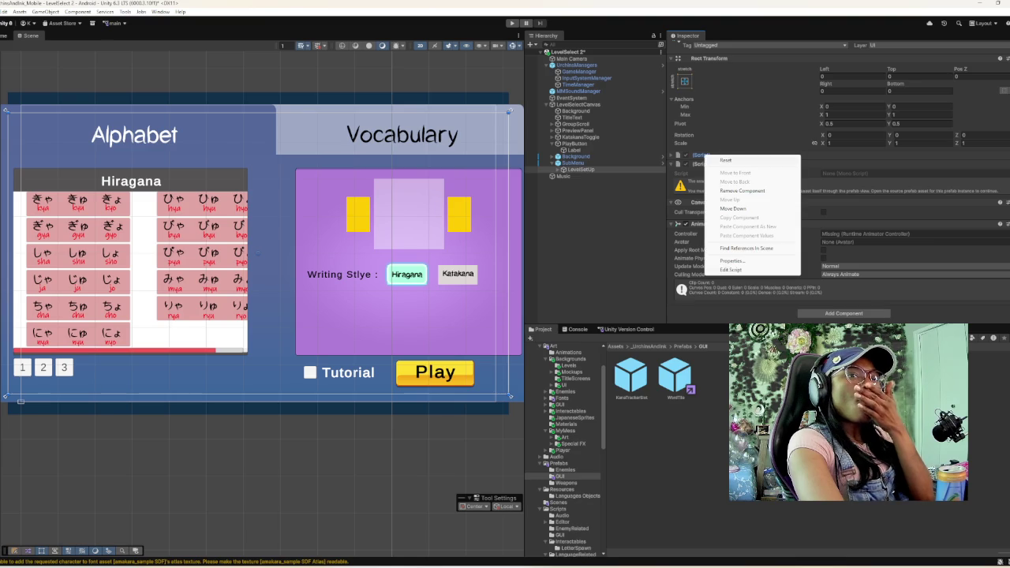
click(758, 192)
right_click(719, 166)
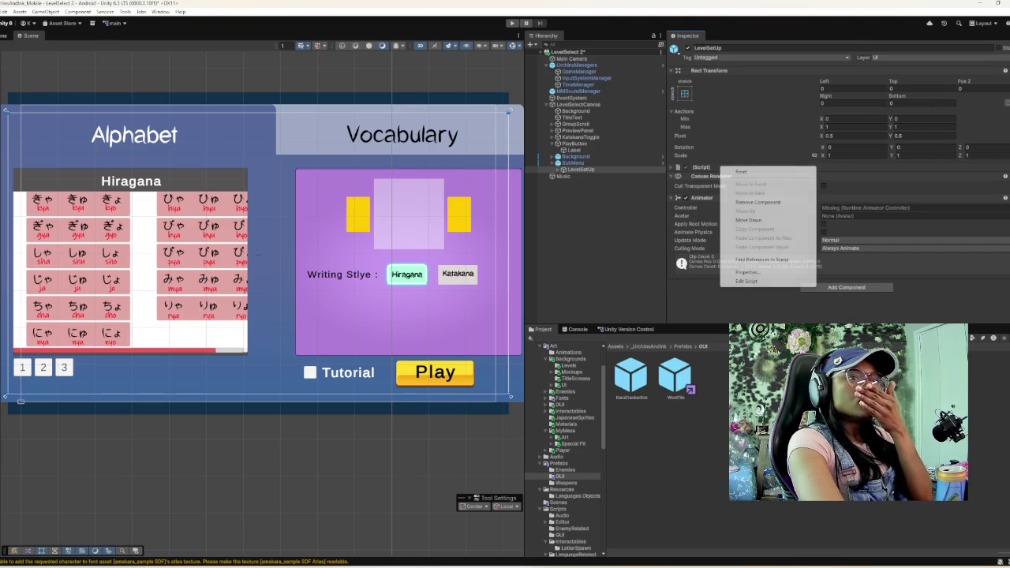
click(742, 202)
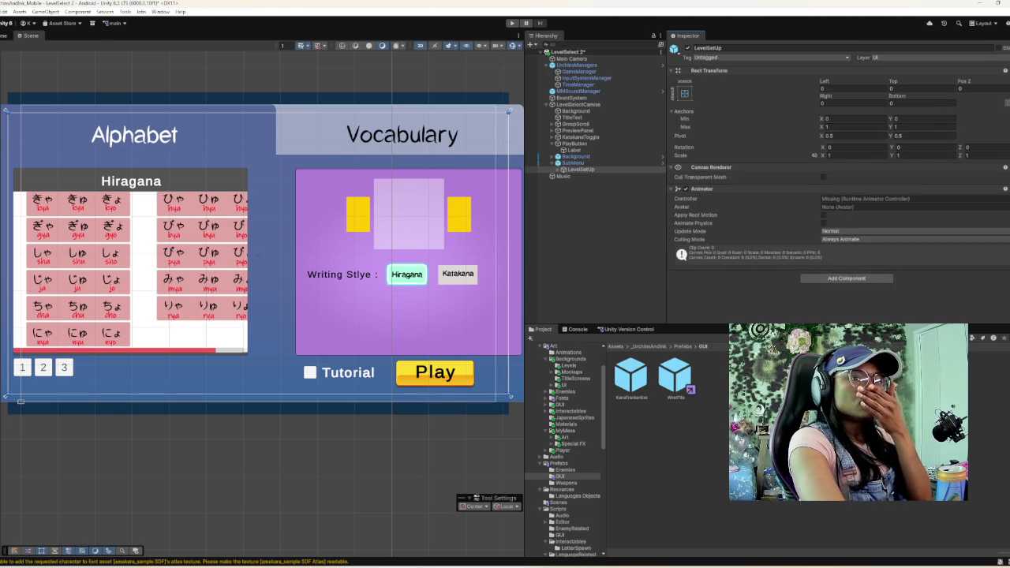
click(846, 278)
text(level se)
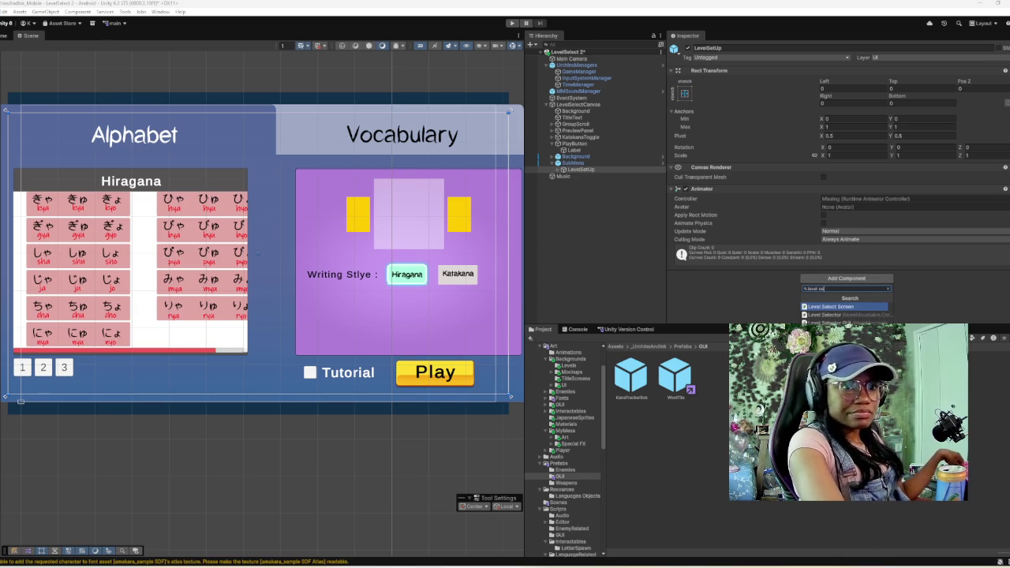
- Add the Level Select Screen script to LevelSetUp and look over its empty reference fields
key(Return)
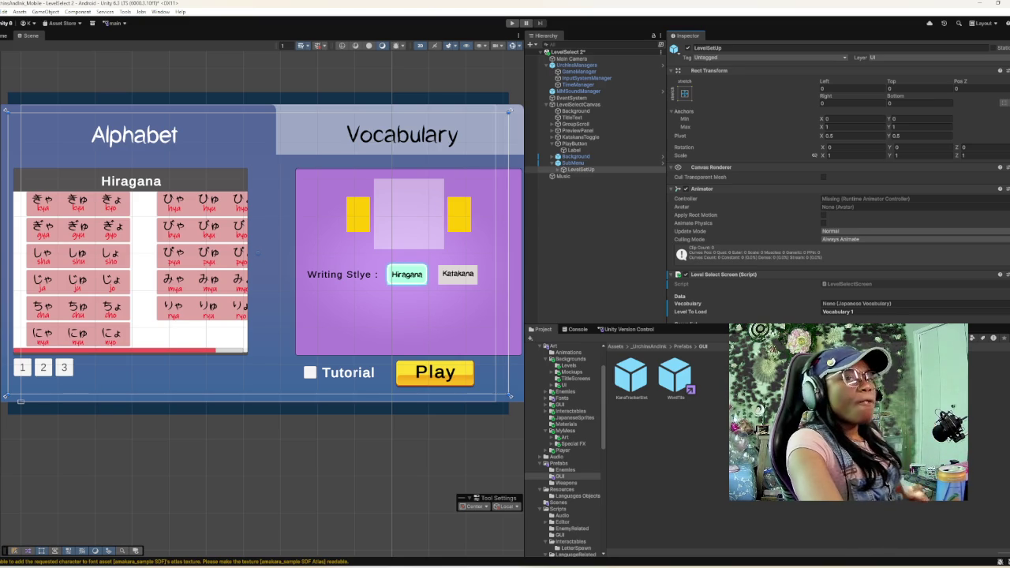
scroll(836, 182, down, 3)
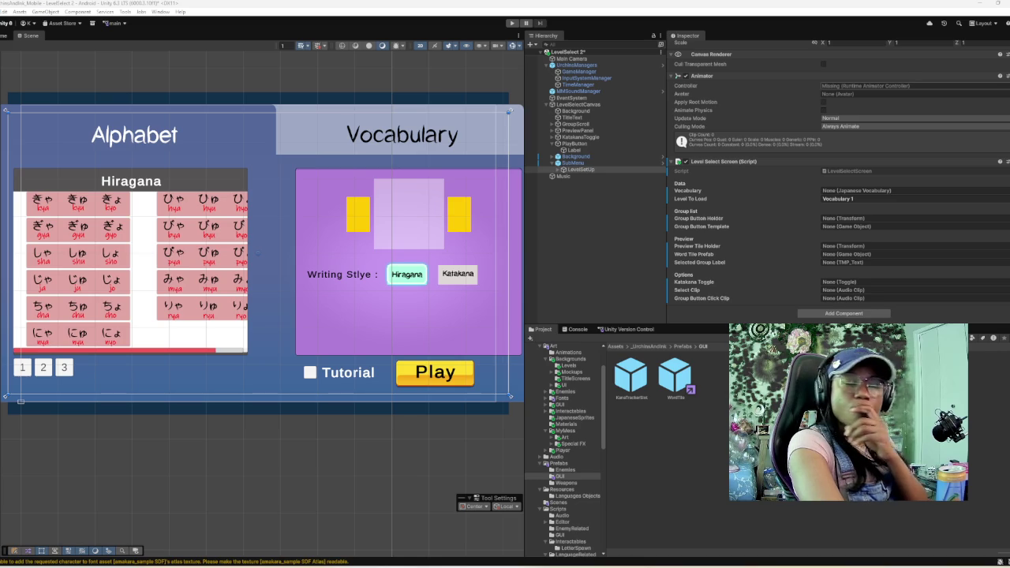
scroll(563, 450, up, 3)
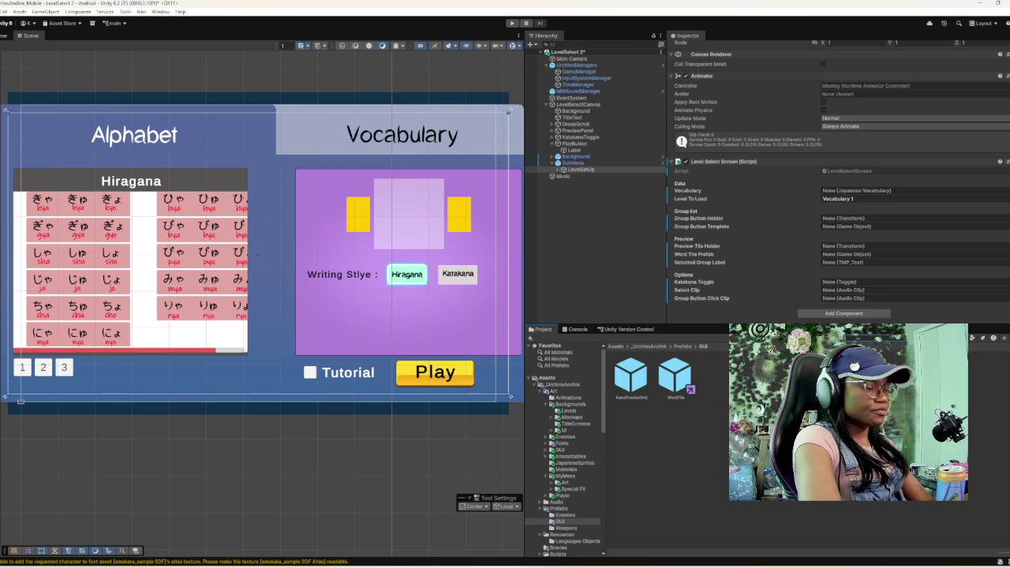
- Search the Project panel for 'GUIS', clear the search, and show the Scripts folder
text(GUI)
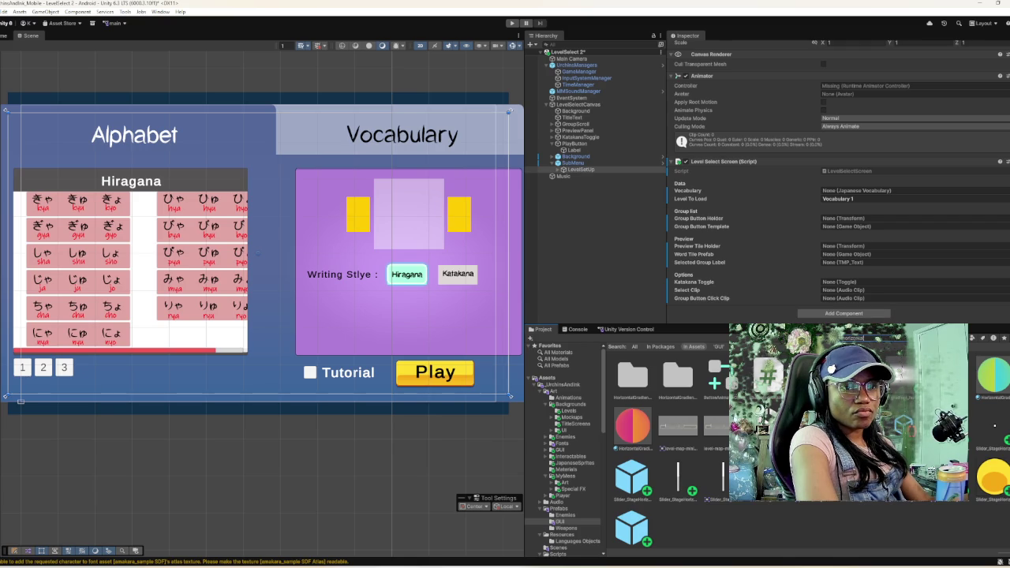
text(S)
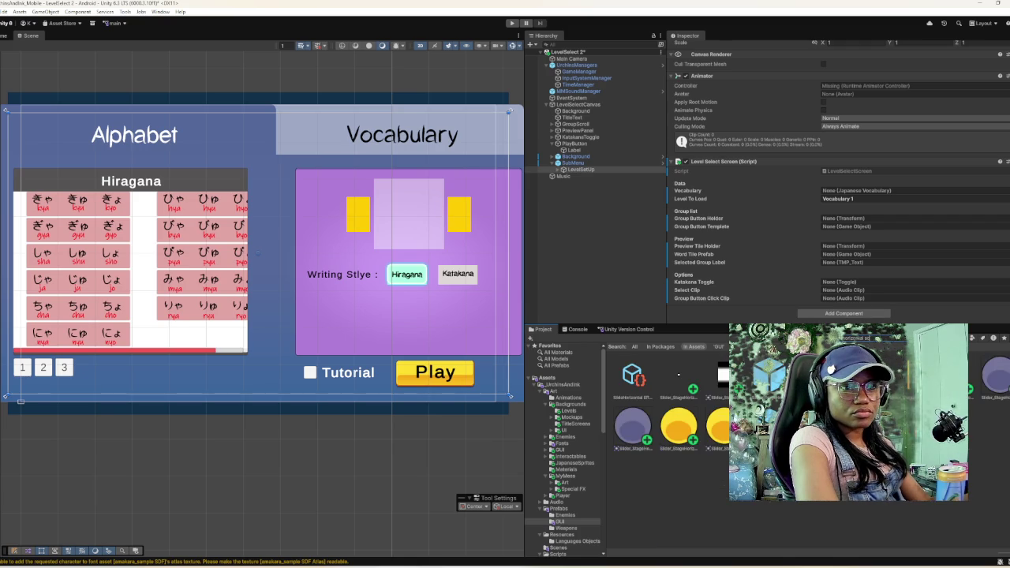
key(BackSpace)
key(BackSpace)
key(BackSpace)
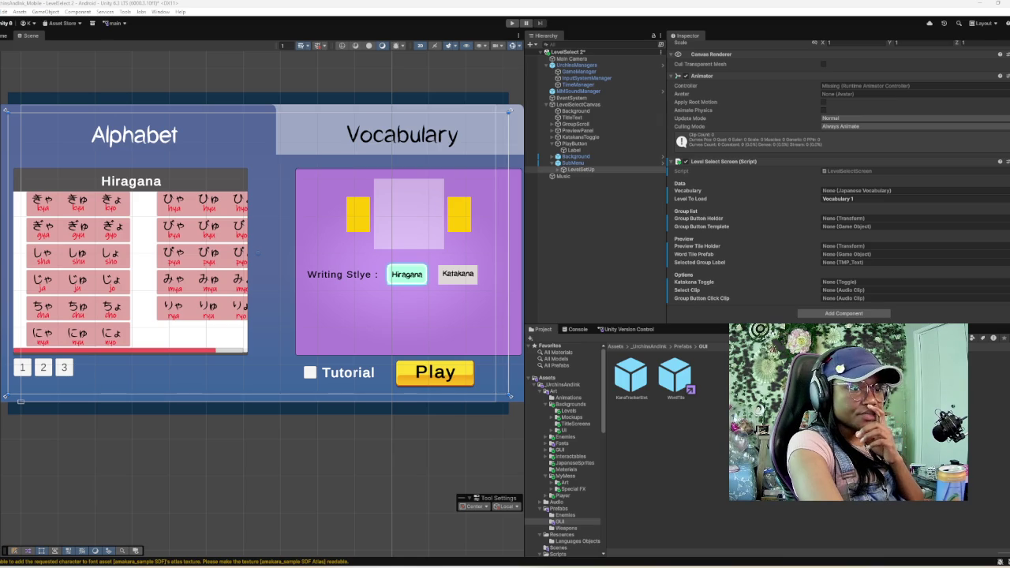
scroll(564, 449, down, 4)
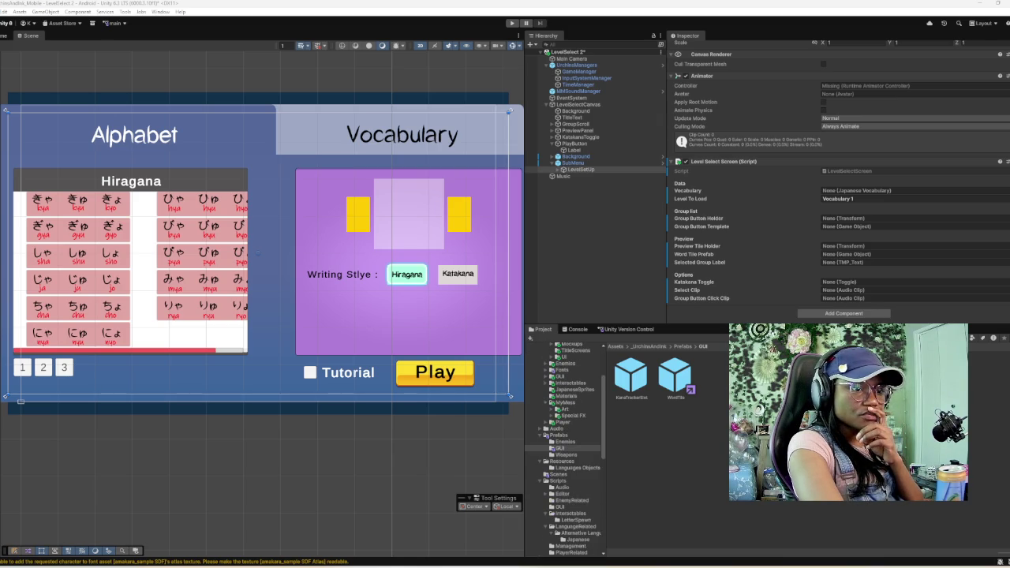
click(558, 480)
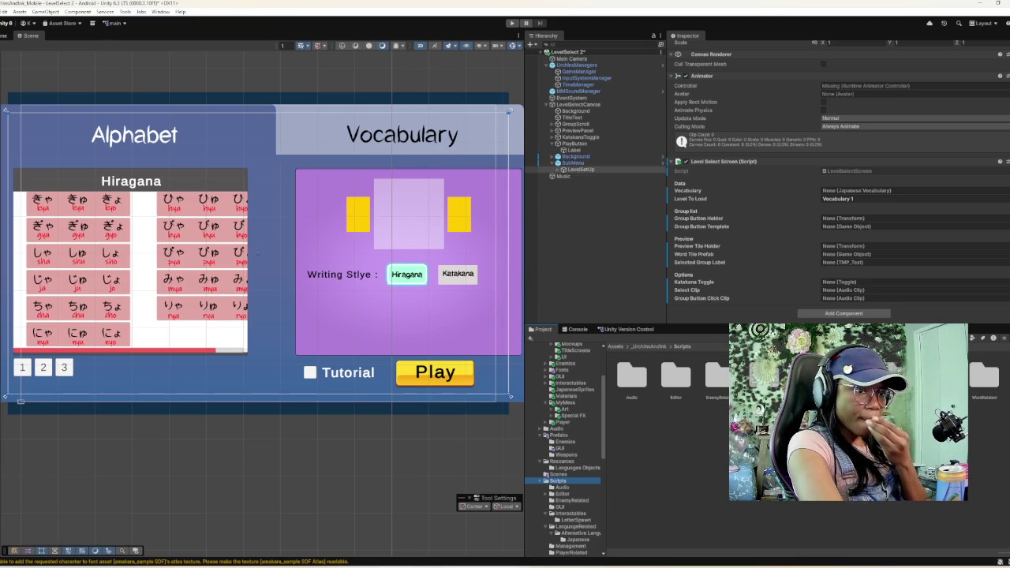
- Browse the Art folder's contents, then return to the Scripts folder
scroll(564, 450, up, 5)
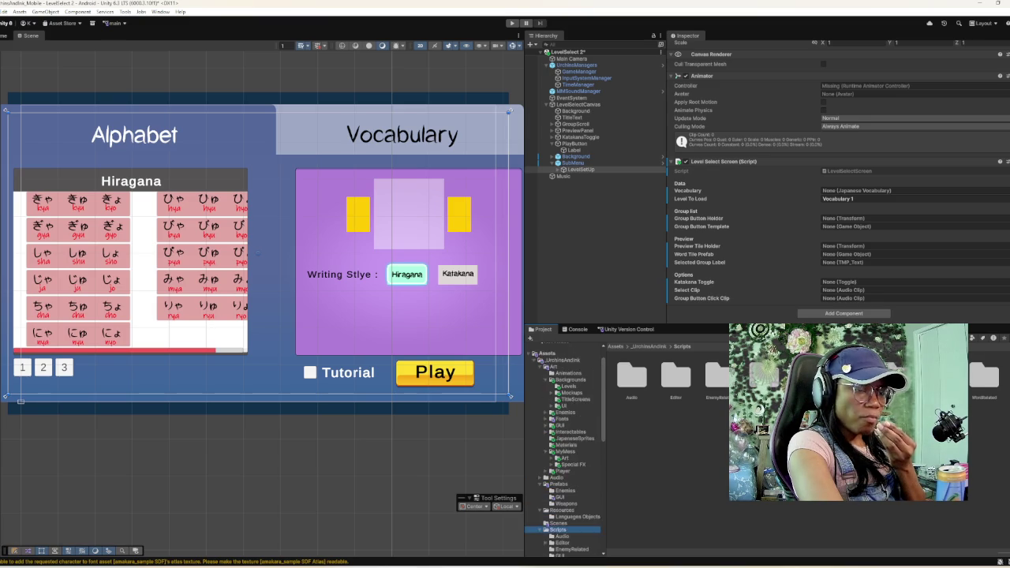
click(553, 391)
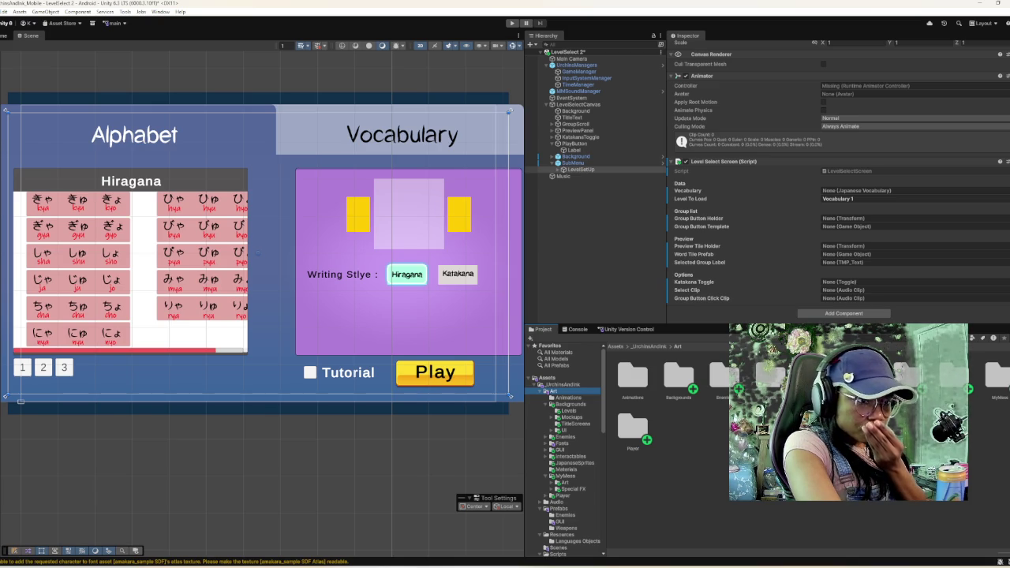
scroll(563, 450, down, 5)
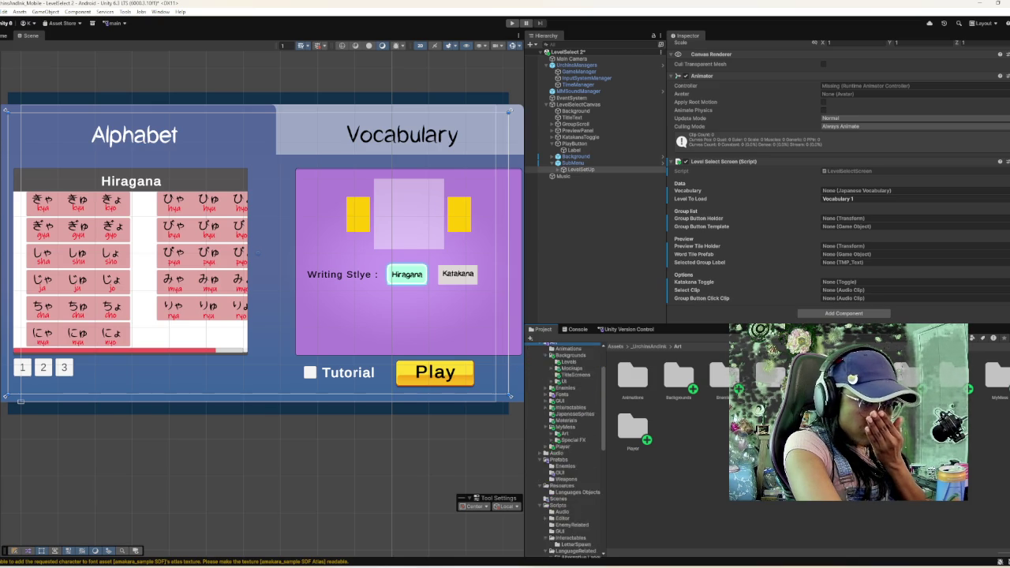
scroll(568, 449, down, 2)
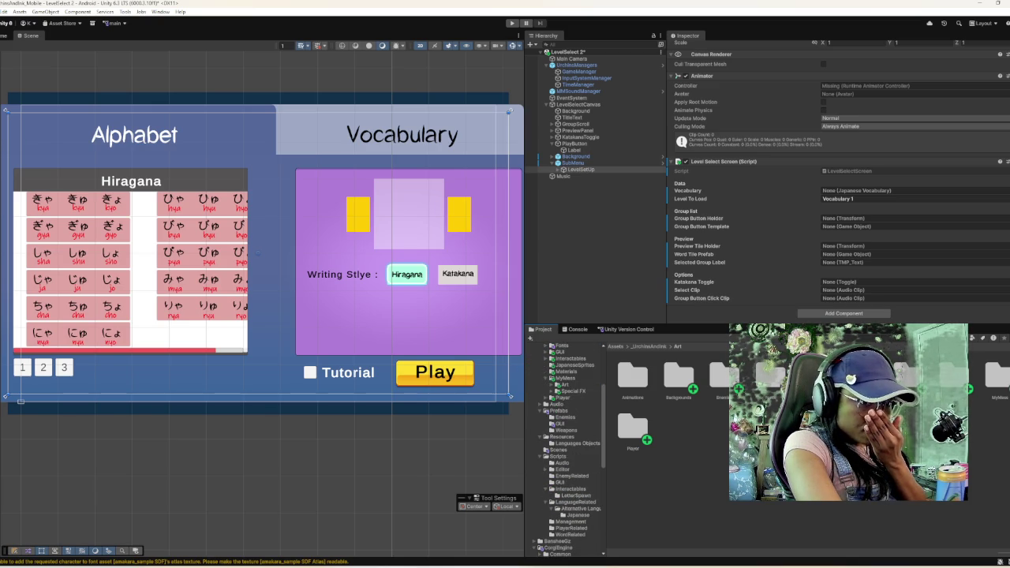
click(558, 456)
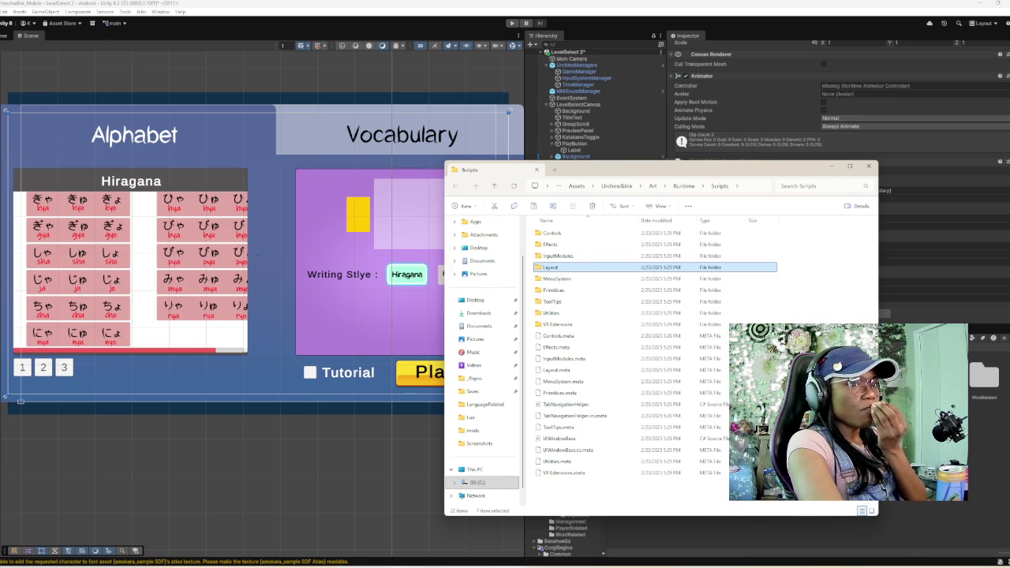
- Move File Explorer aside and look through the scripts in the Layout folder
drag(670, 167, 262, 142)
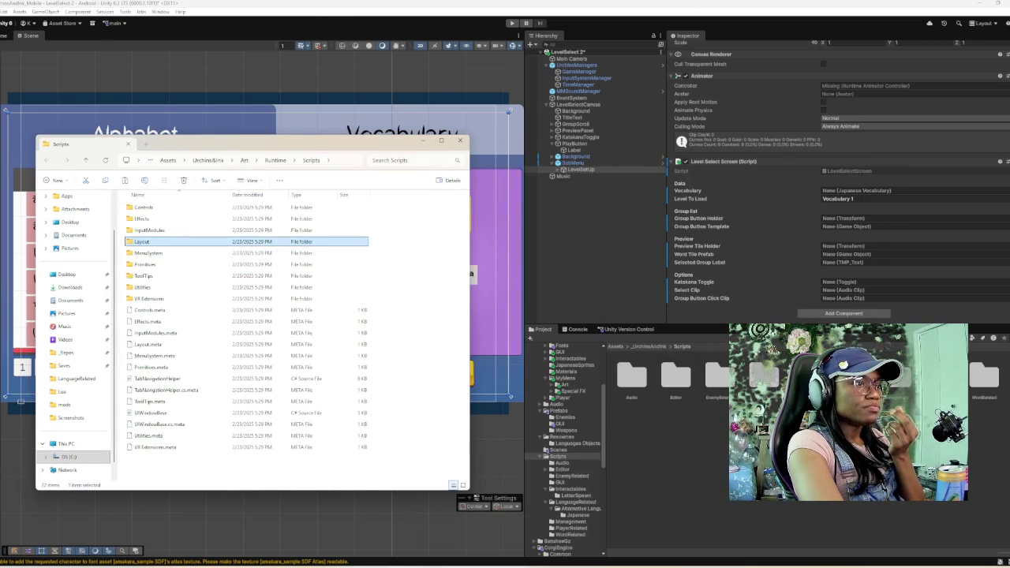
double_click(142, 241)
scroll(158, 259, down, 3)
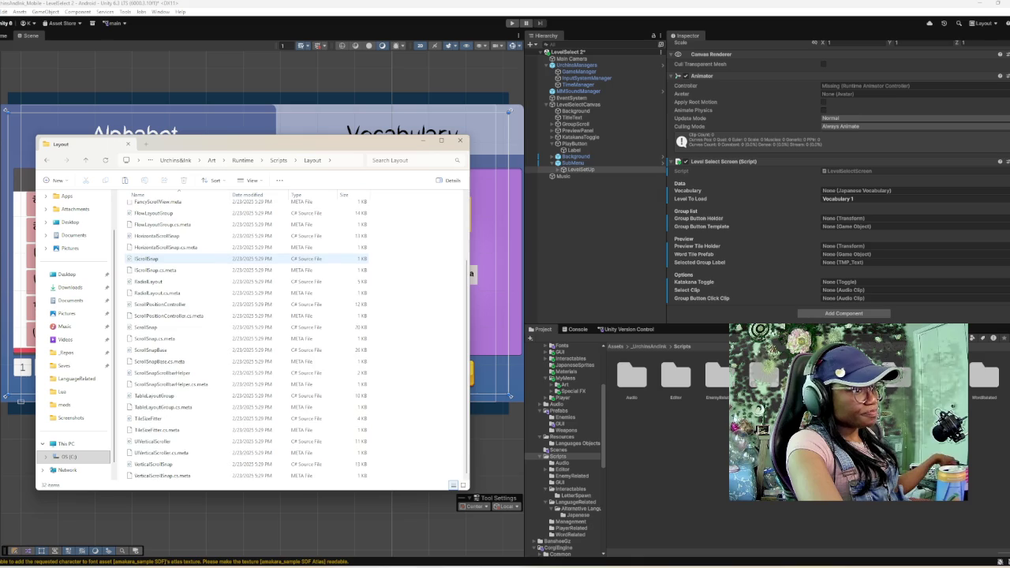
scroll(158, 259, up, 3)
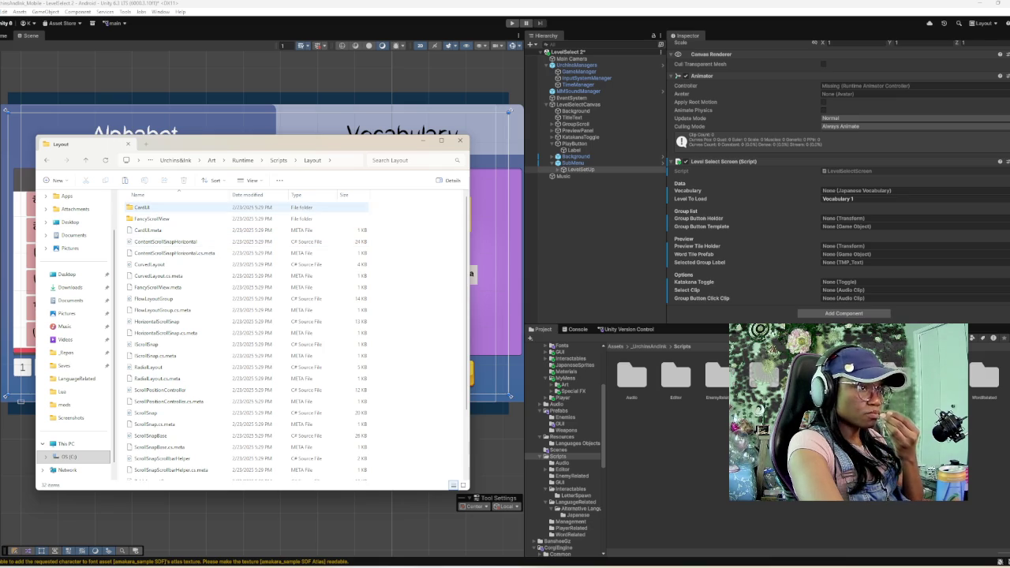
- Go back up to Scripts in Explorer, then return to Unity's Scripts folder asset
click(278, 160)
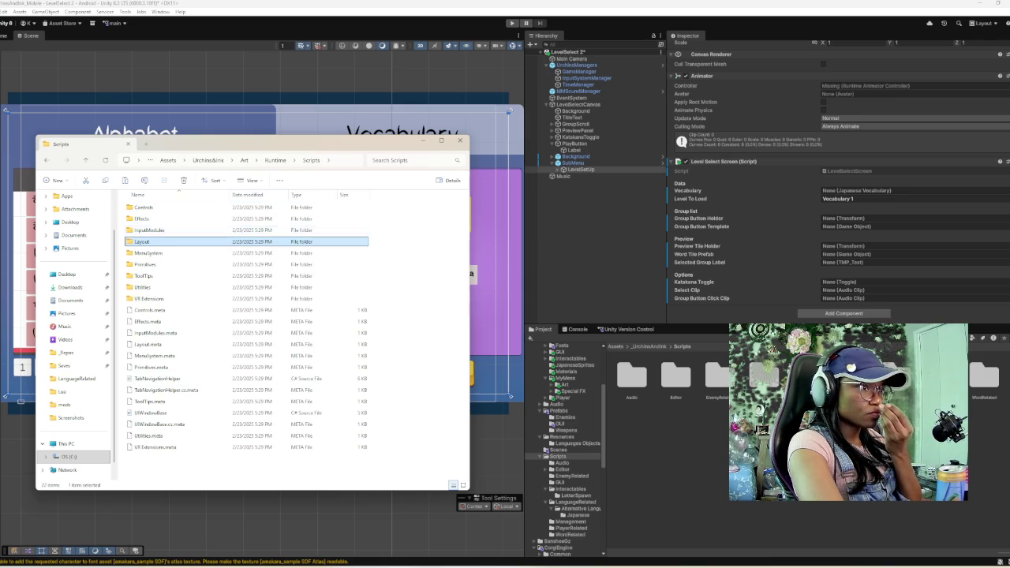
right_click(166, 243)
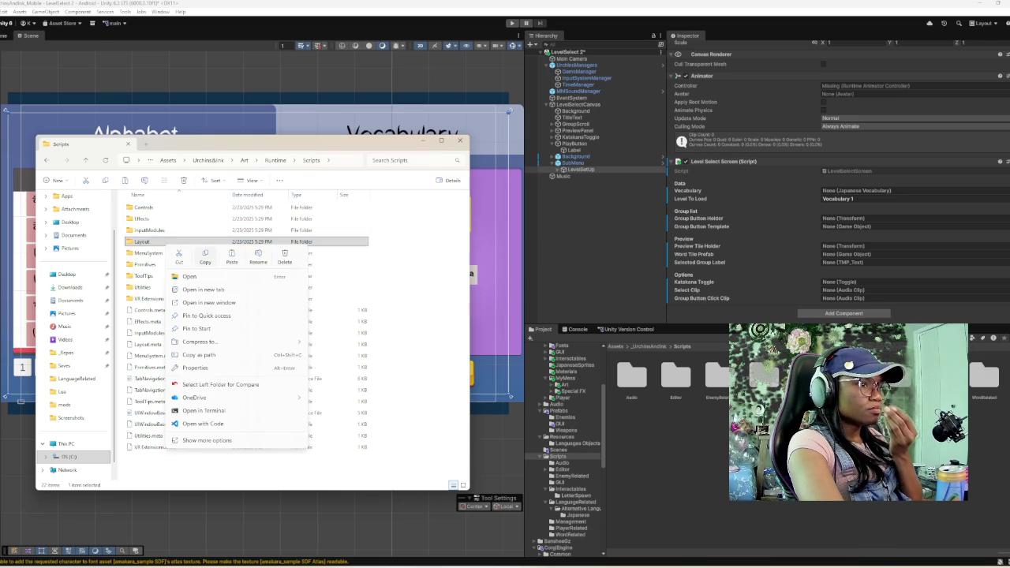
key(Escape)
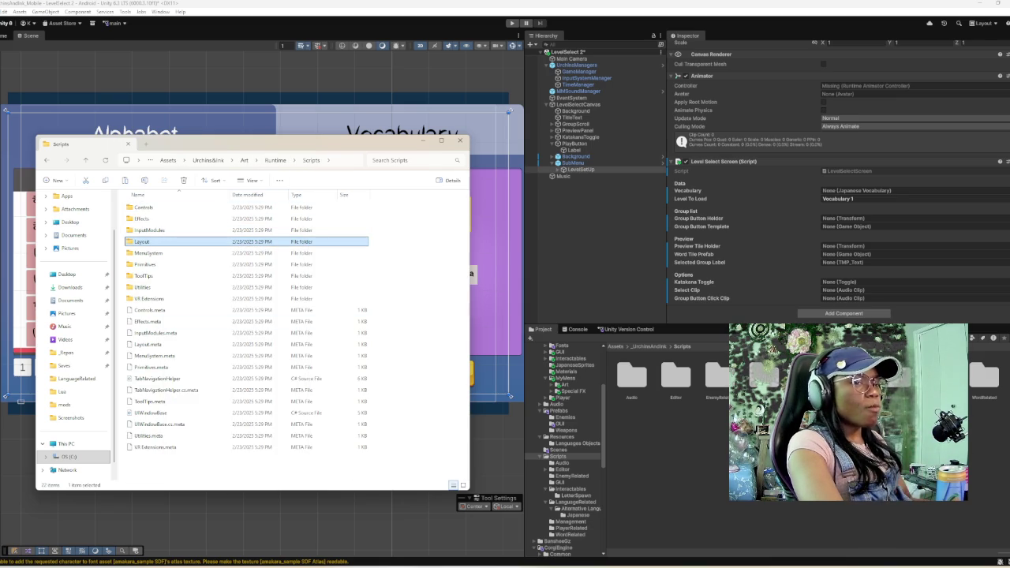
click(680, 468)
right_click(680, 469)
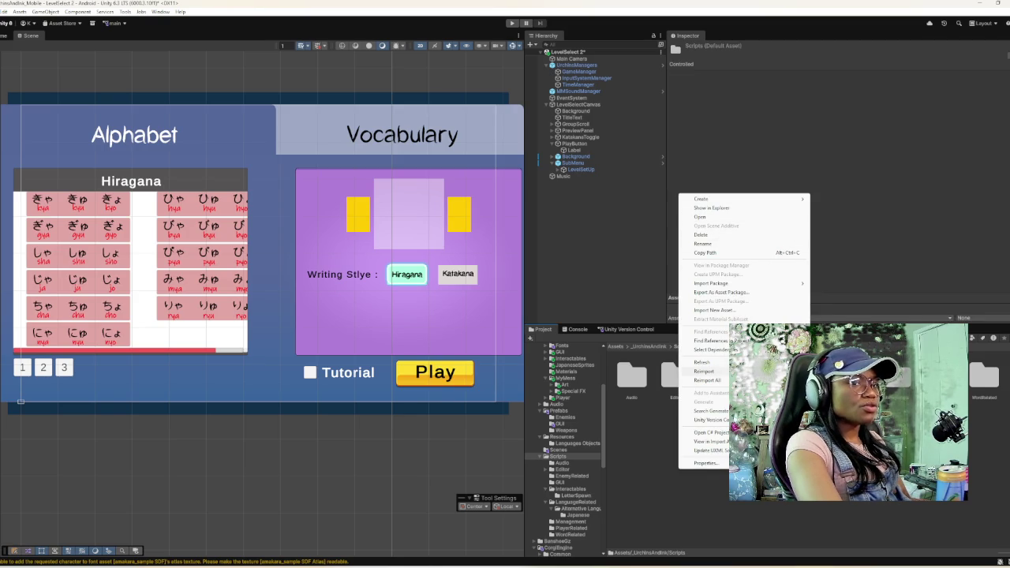
- Reveal the Project window's Scripts folder in File Explorer with Show in Explorer
key(Escape)
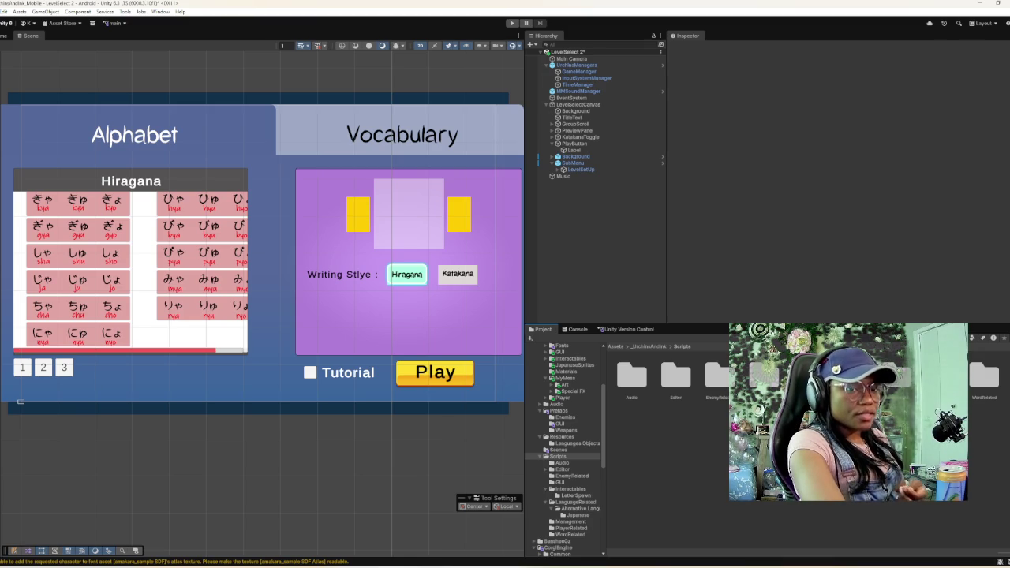
right_click(715, 470)
key(Escape)
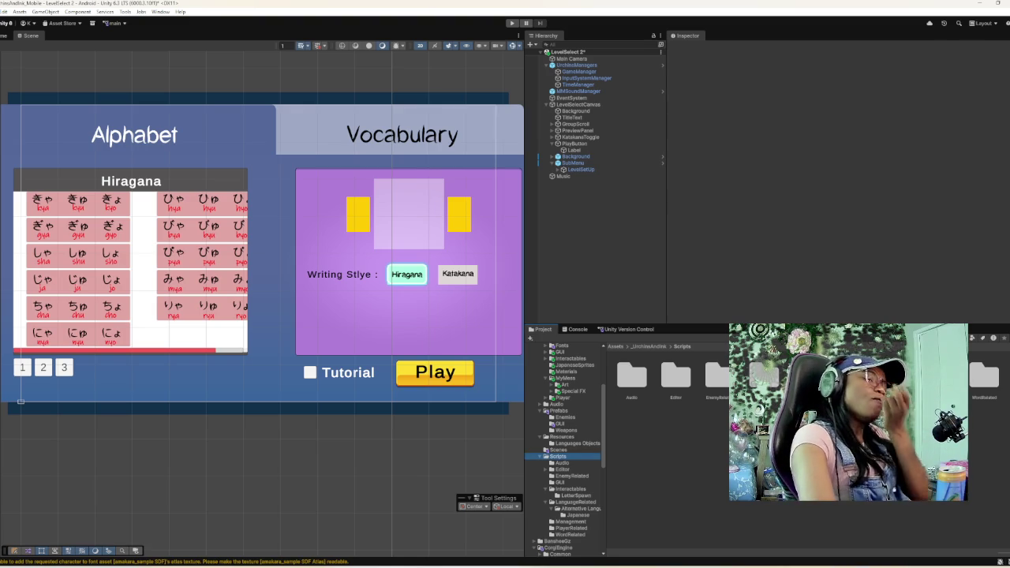
right_click(700, 477)
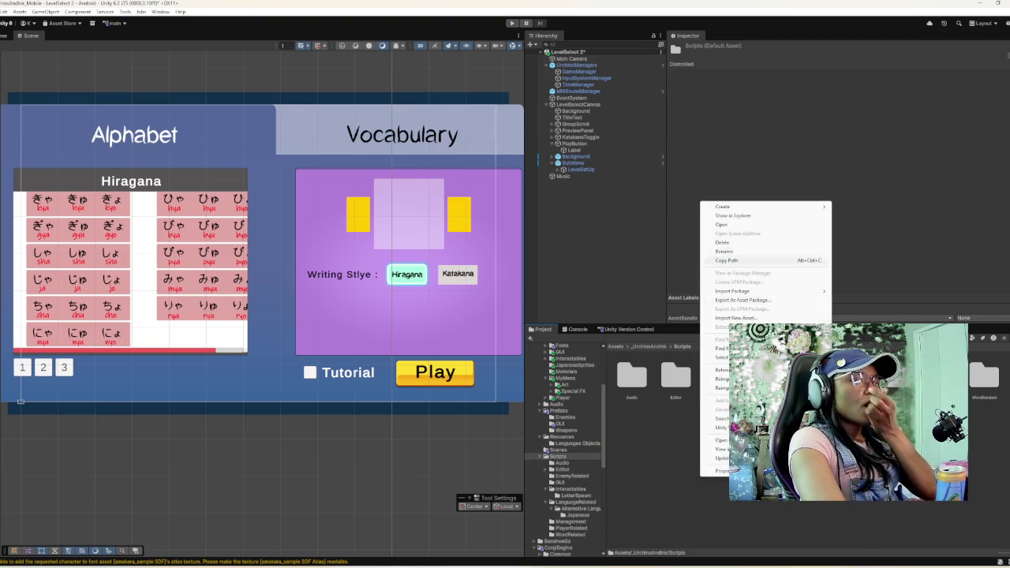
click(733, 215)
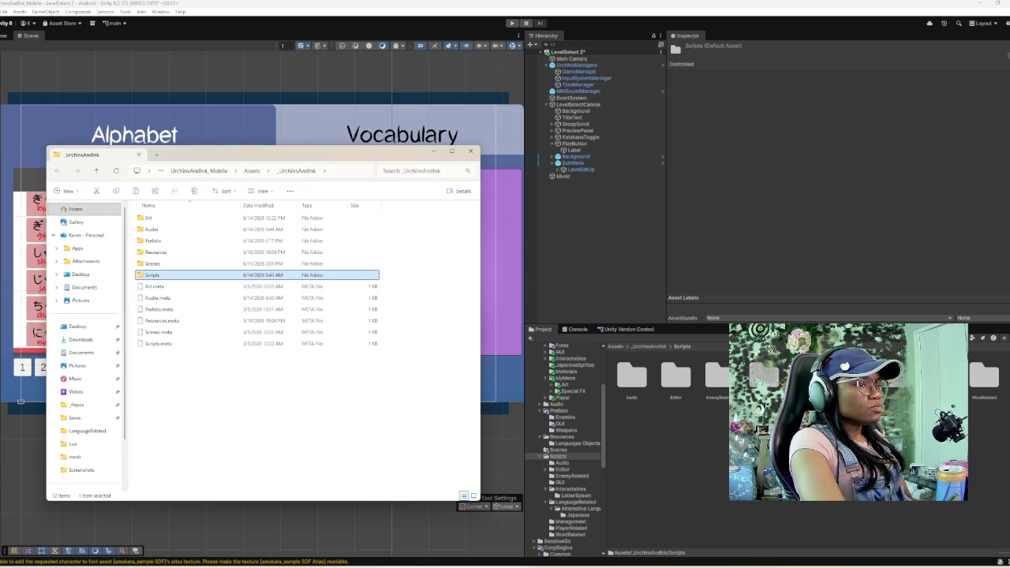
- Paste the Layout folder into the project's Scripts folder and close File Explorer
key(Return)
right_click(328, 315)
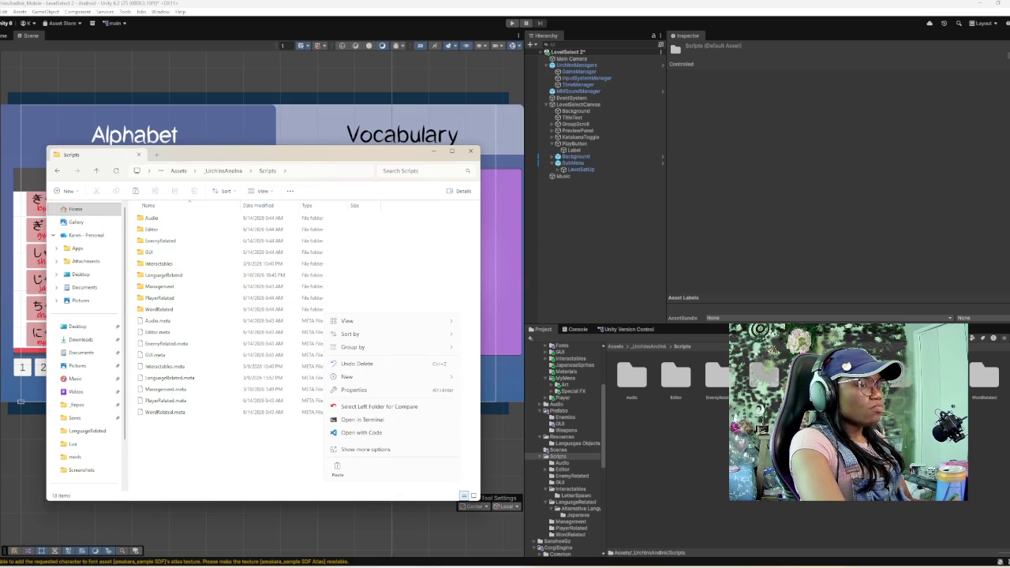
key(Escape)
key(ctrl+v)
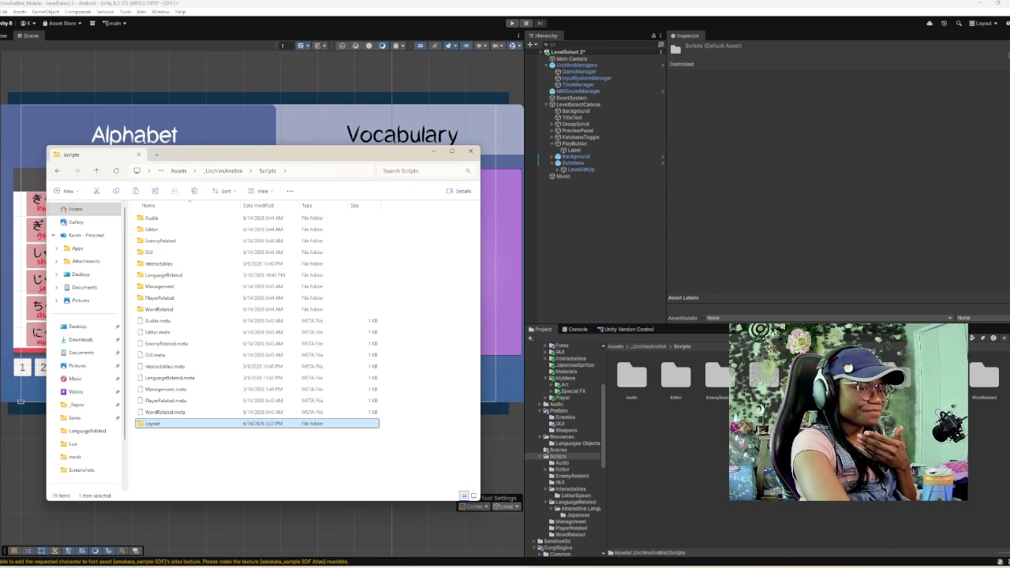
key(alt+Tab)
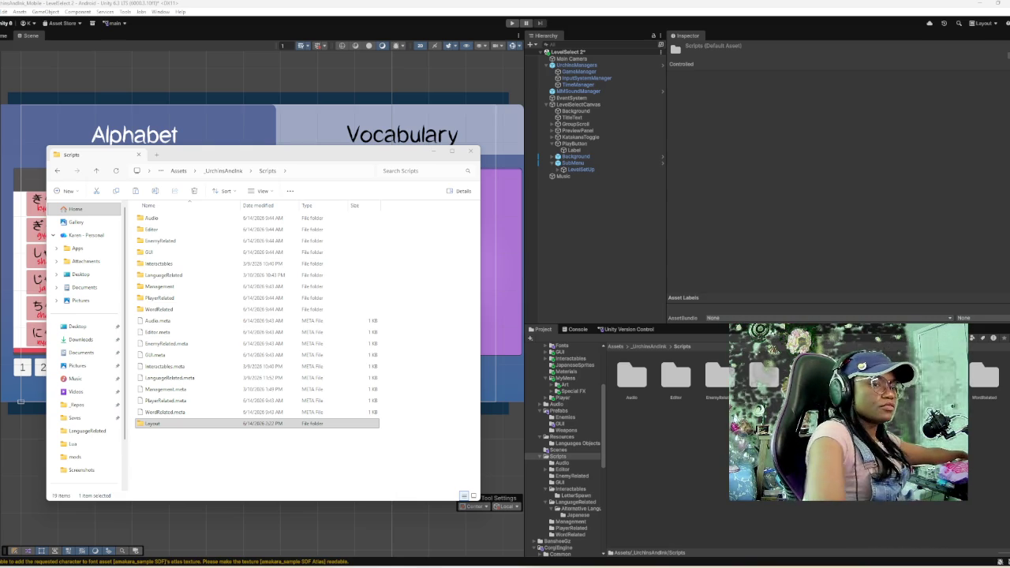
key(alt+F4)
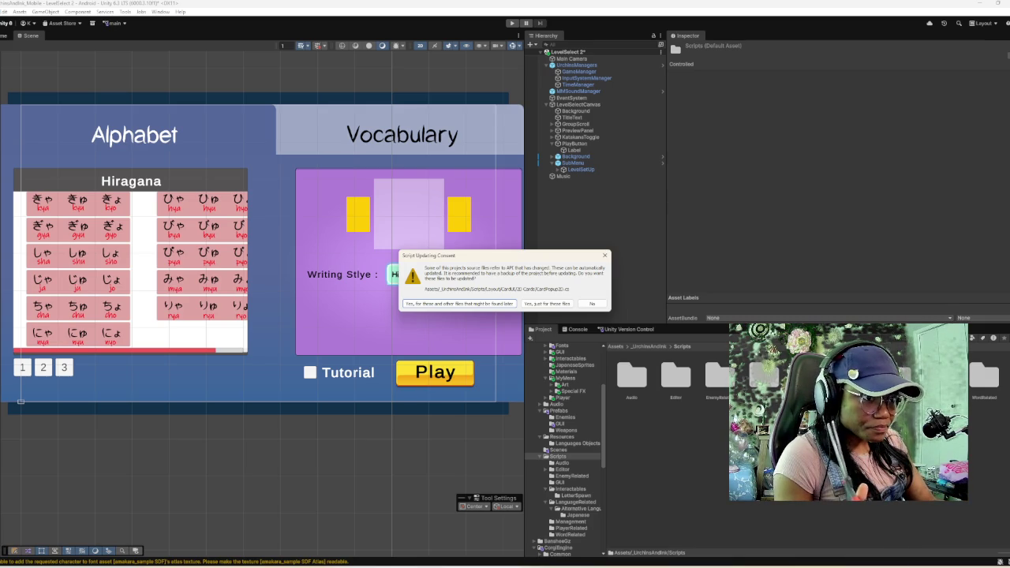
- Approve API updating for just the flagged files and view the resulting compile errors
key(Tab)
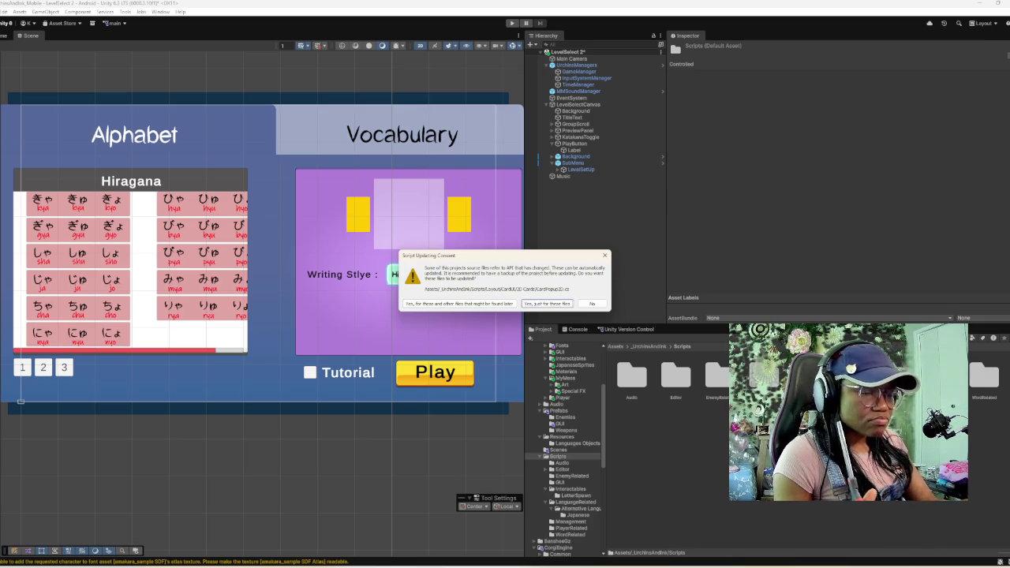
key(Return)
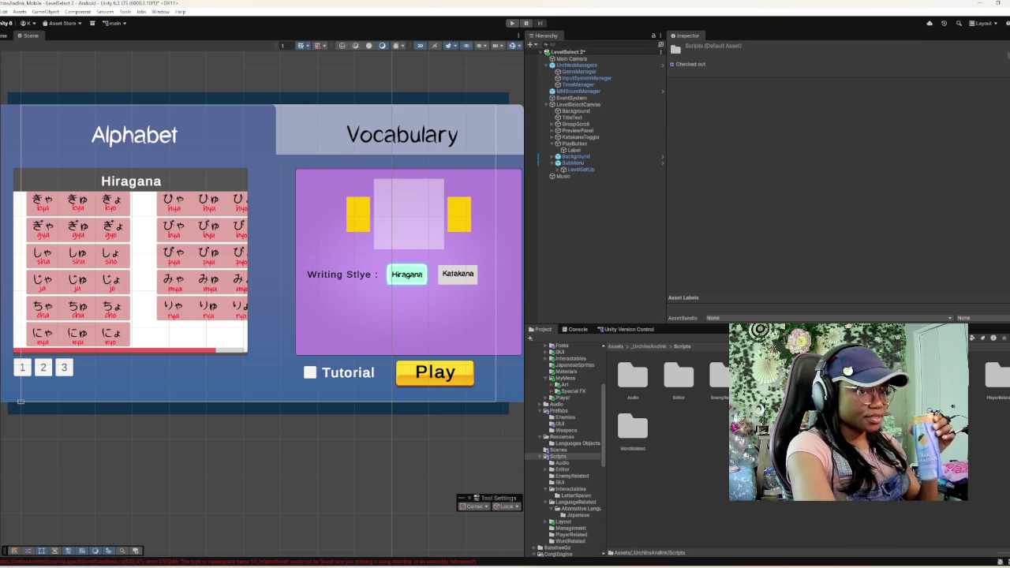
click(577, 328)
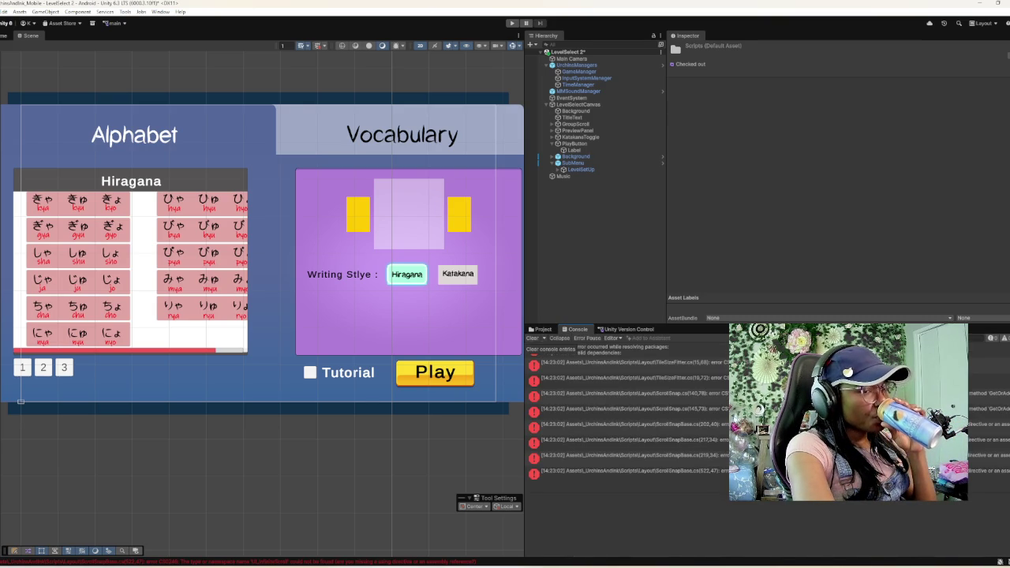
- Clear the Console and filter Package Manager's My Assets by 'layout' to find Better UI
click(533, 338)
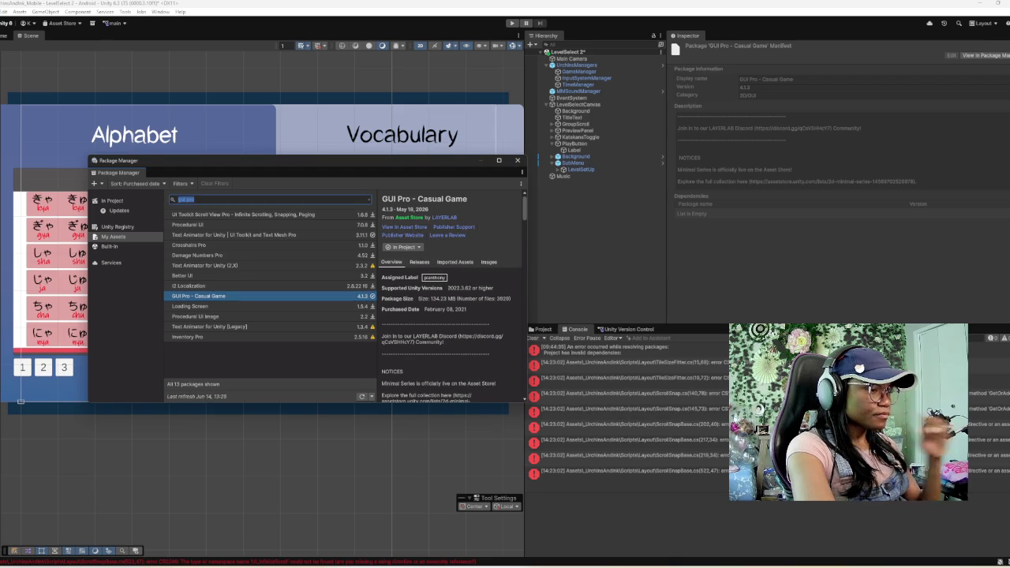
text(layout)
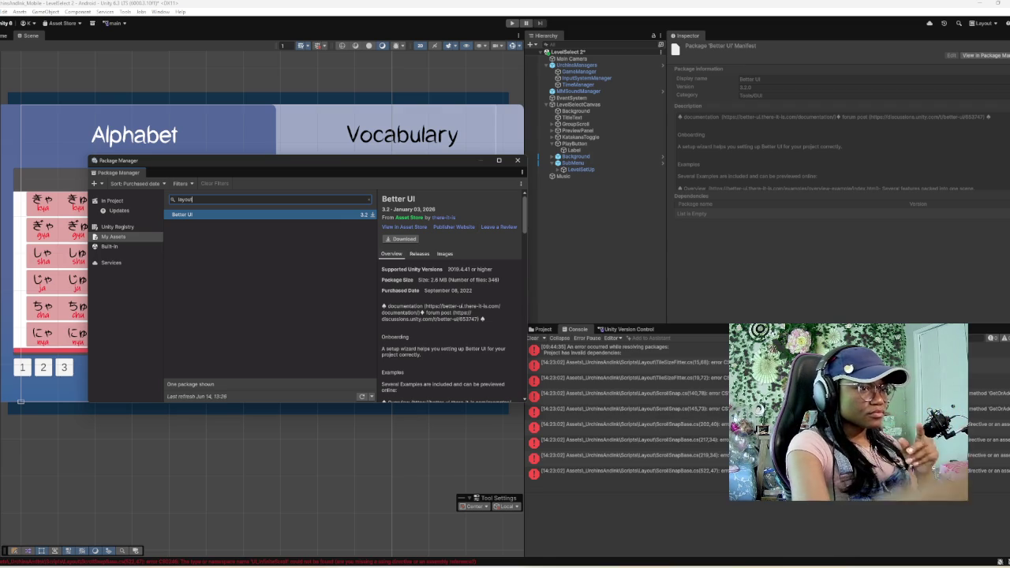
scroll(450, 298, down, 3)
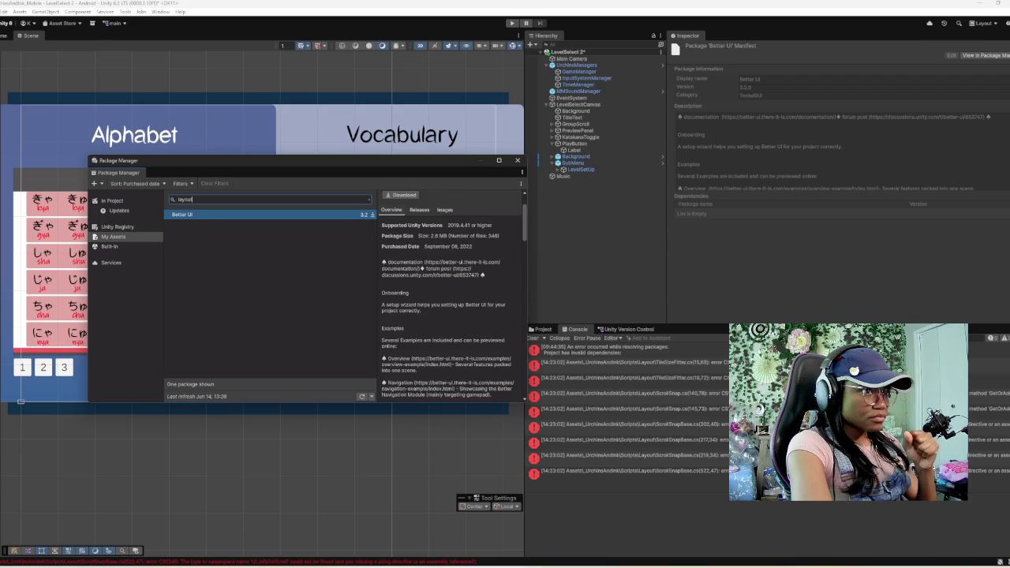
scroll(450, 297, up, 3)
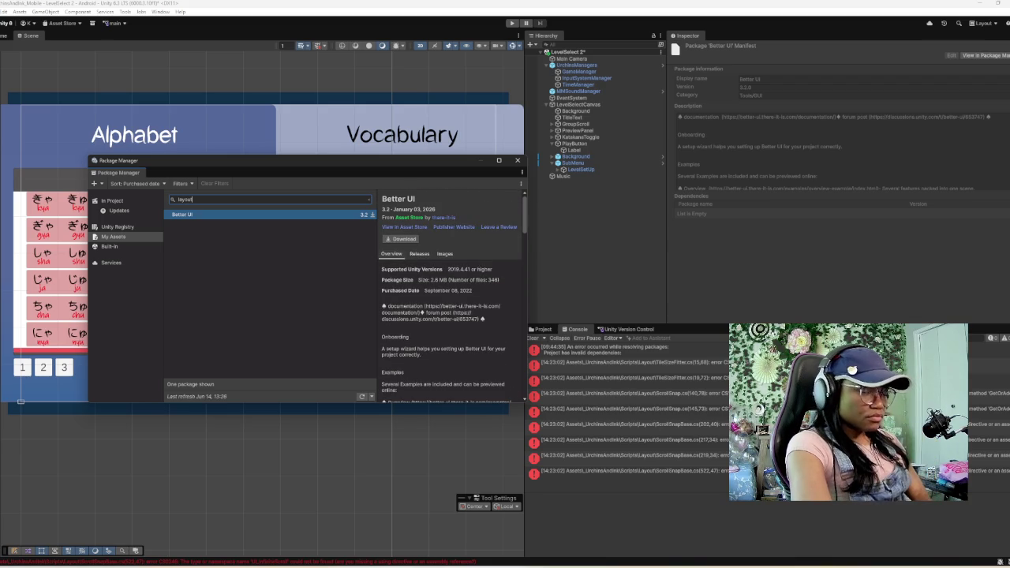
scroll(450, 298, down, 5)
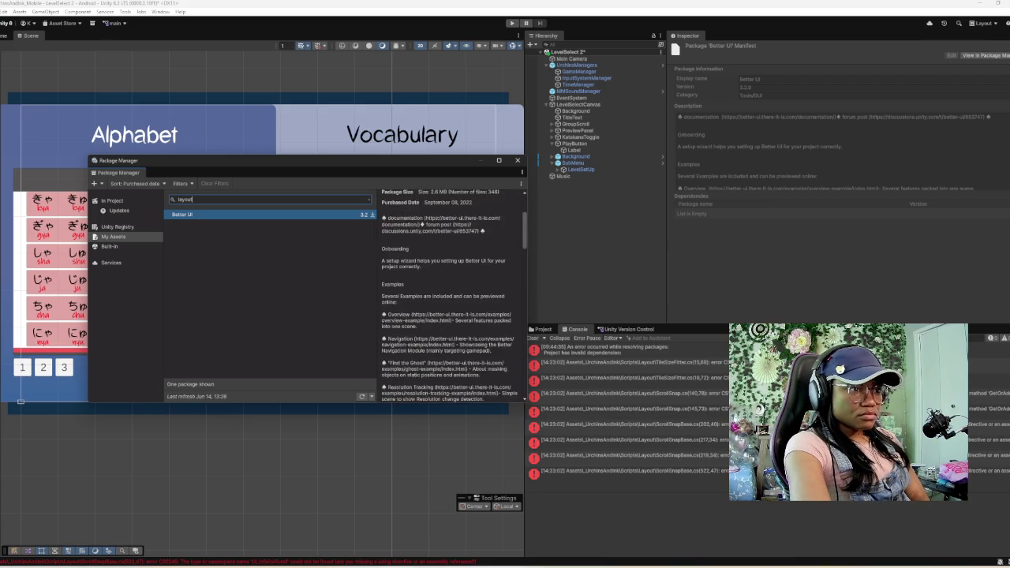
scroll(449, 298, up, 5)
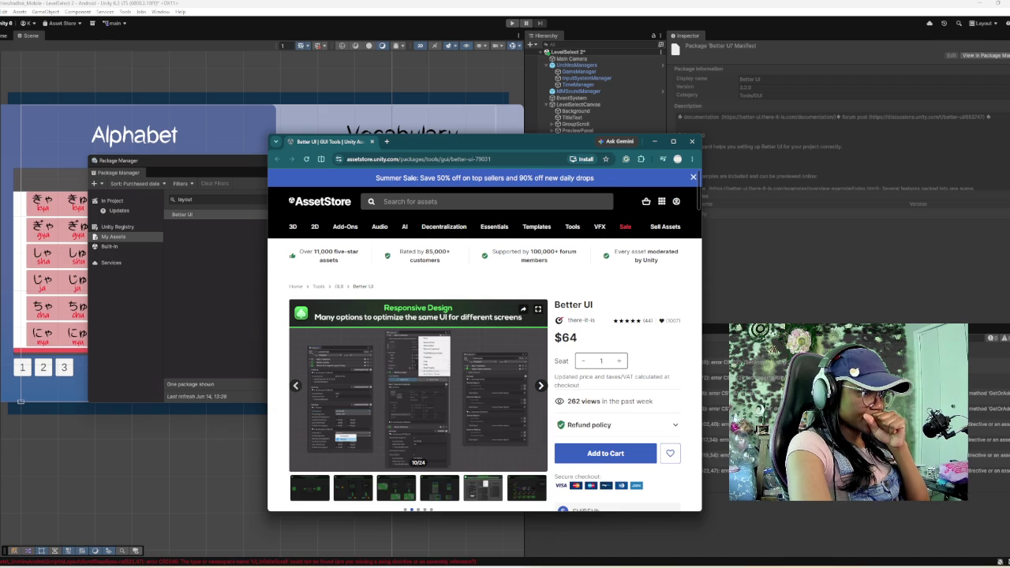
- Page through the Better UI screenshot gallery in a maximized browser, up to Better Transitions
click(418, 378)
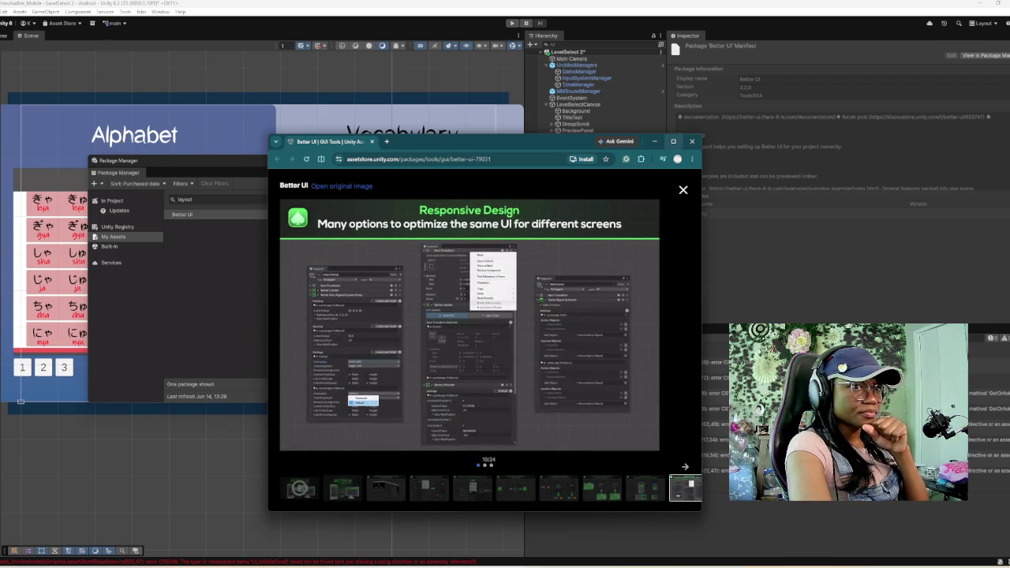
click(672, 141)
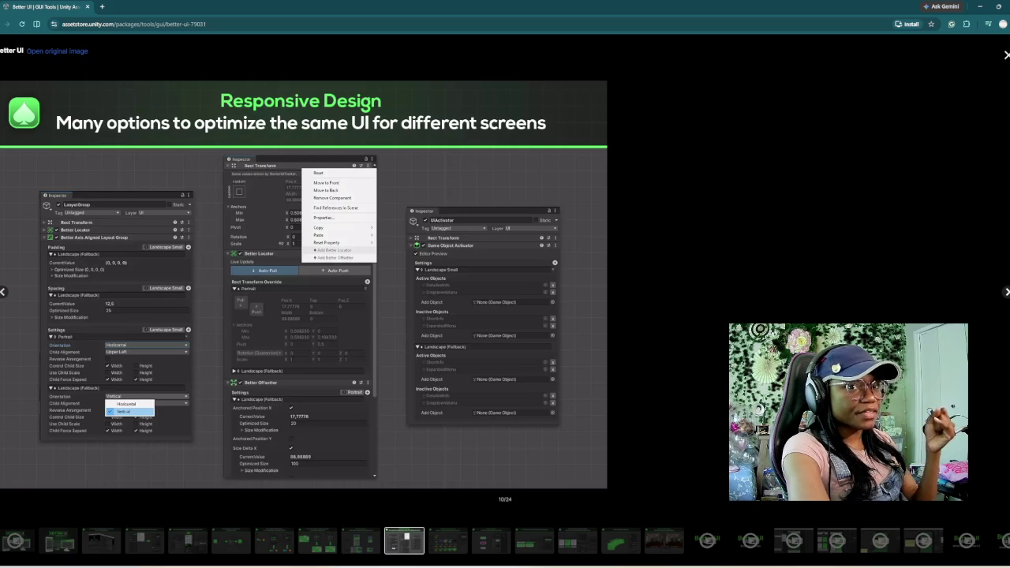
click(1006, 292)
key(Right)
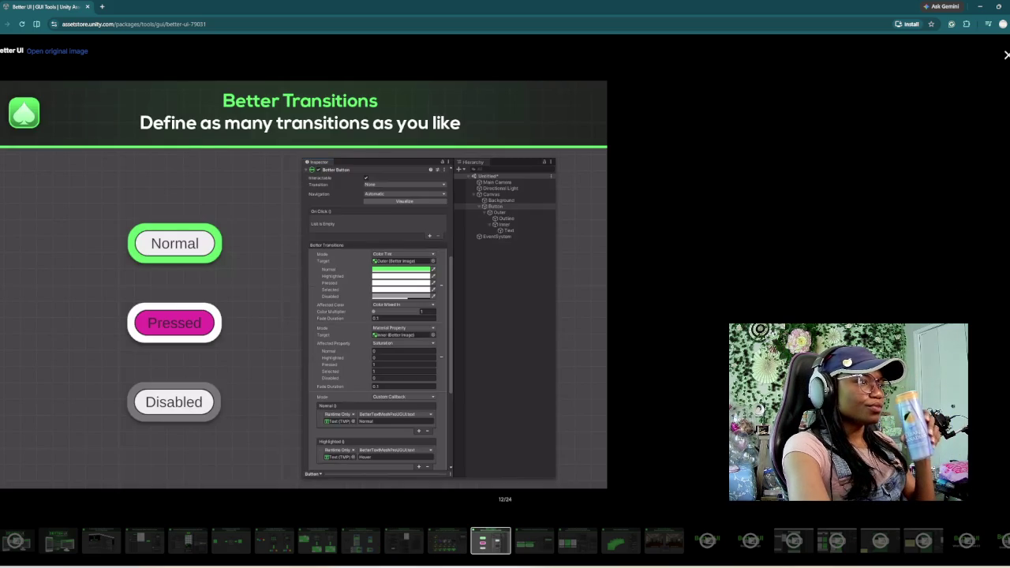
key(Left)
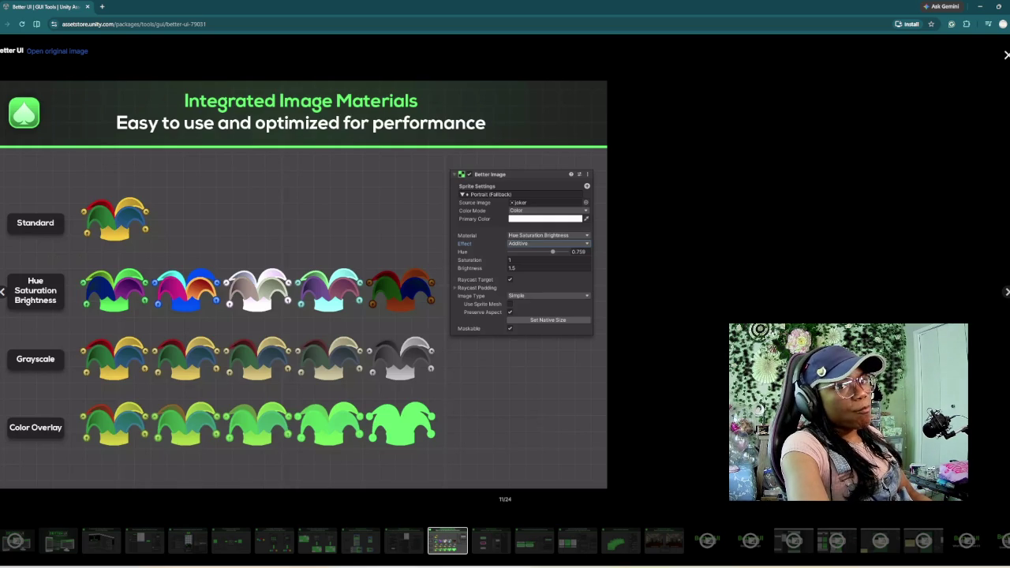
key(Right)
key(Right)
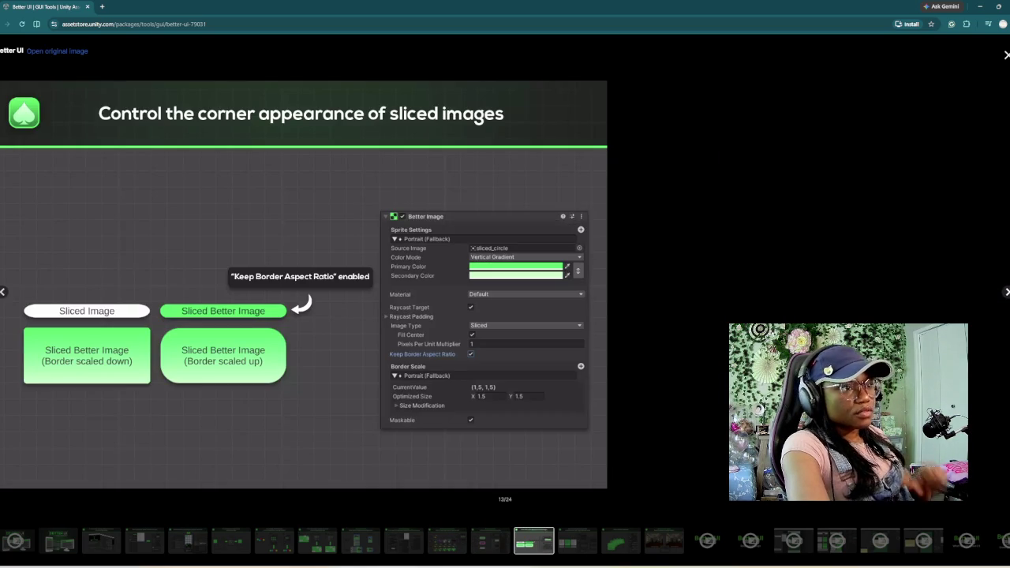
key(Escape)
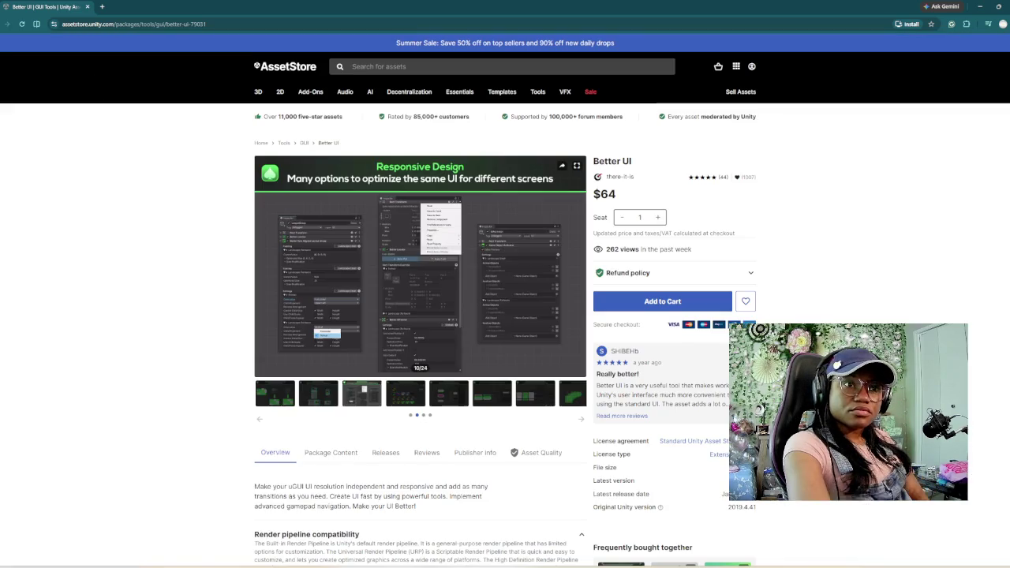
- Open the Summer Sale's Quick Start Bundle page, then go to the Unity sign-in page
mouse_move(590, 92)
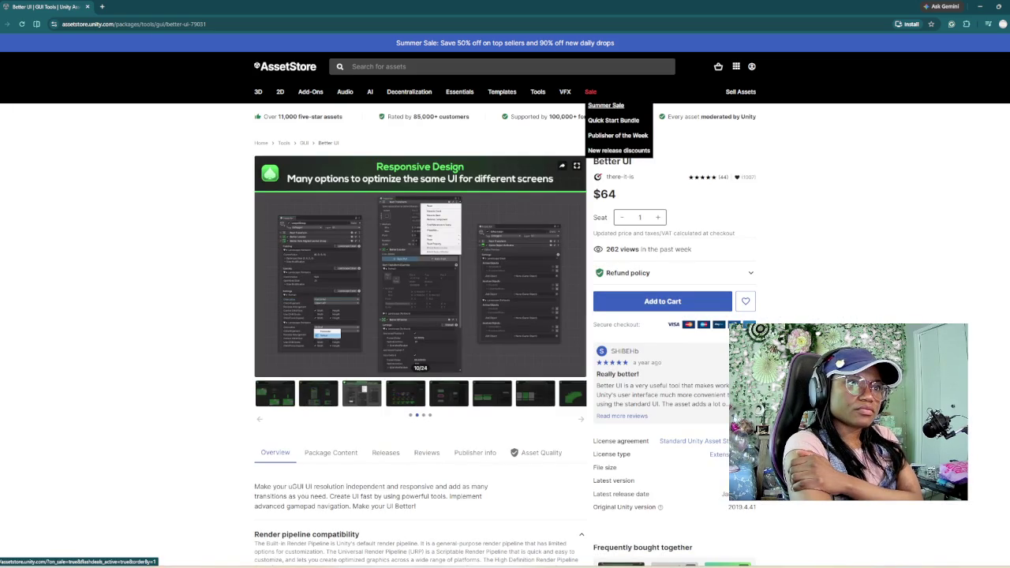
click(605, 105)
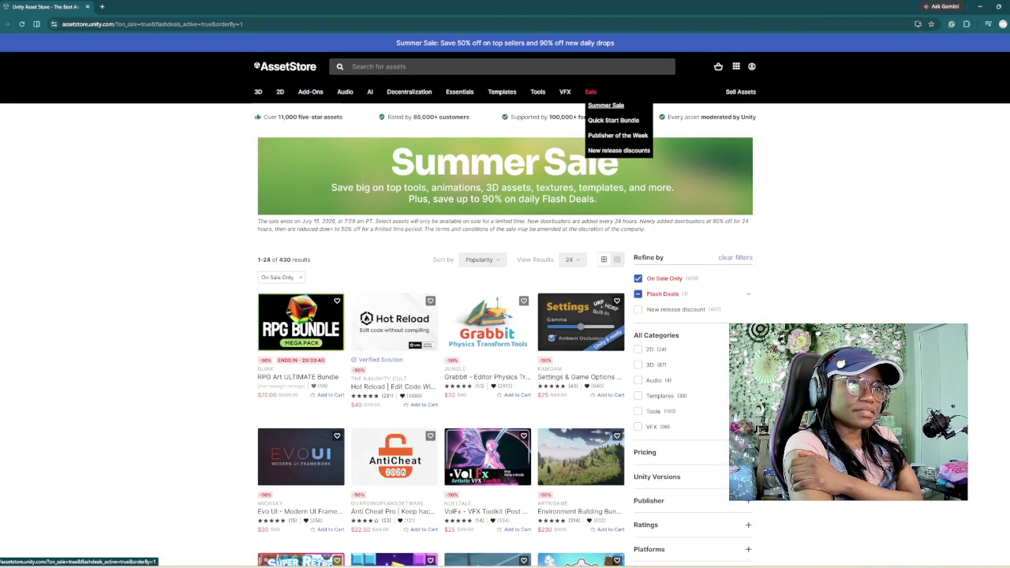
click(613, 120)
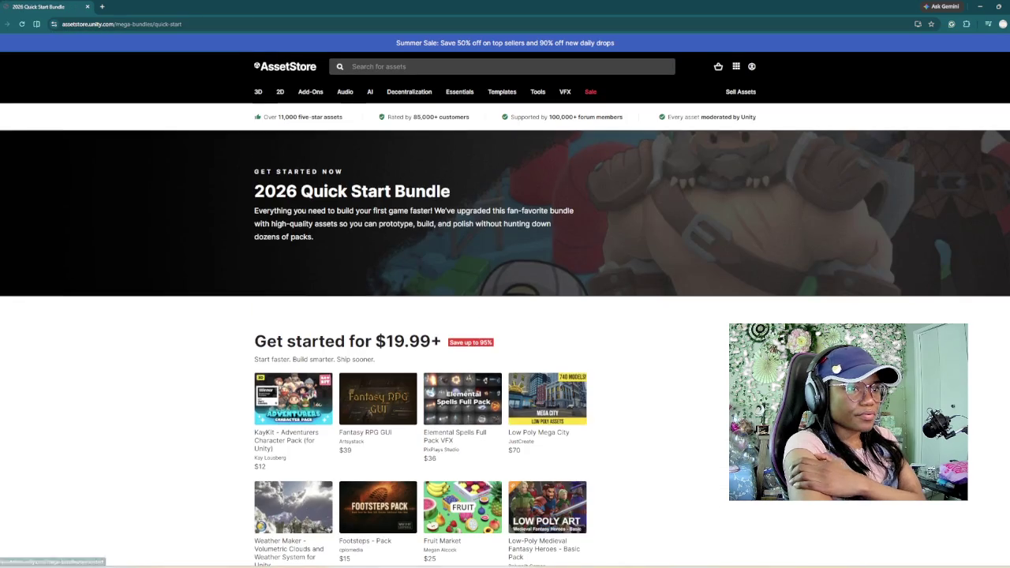
scroll(505, 316, down, 2)
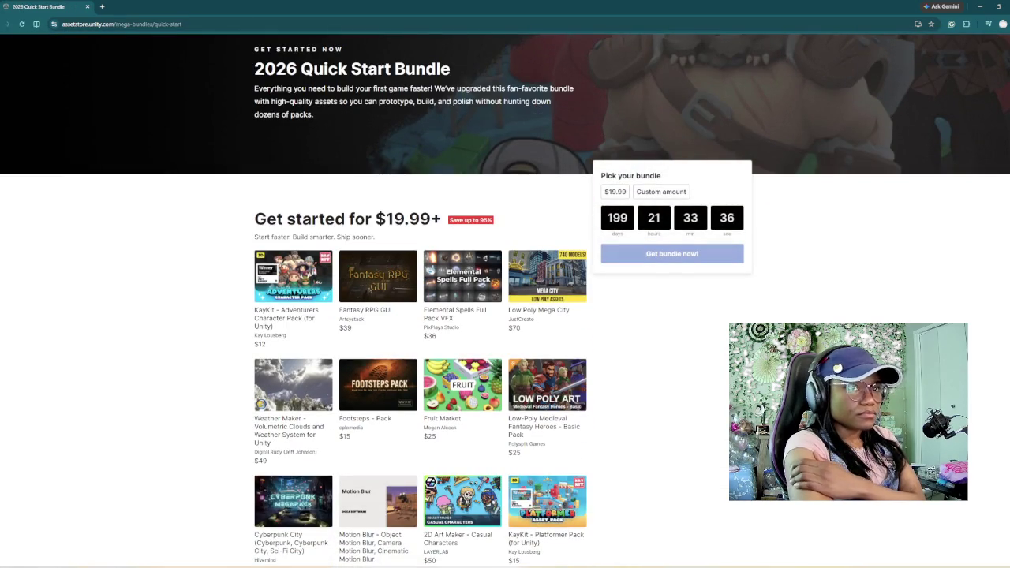
scroll(505, 316, up, 2)
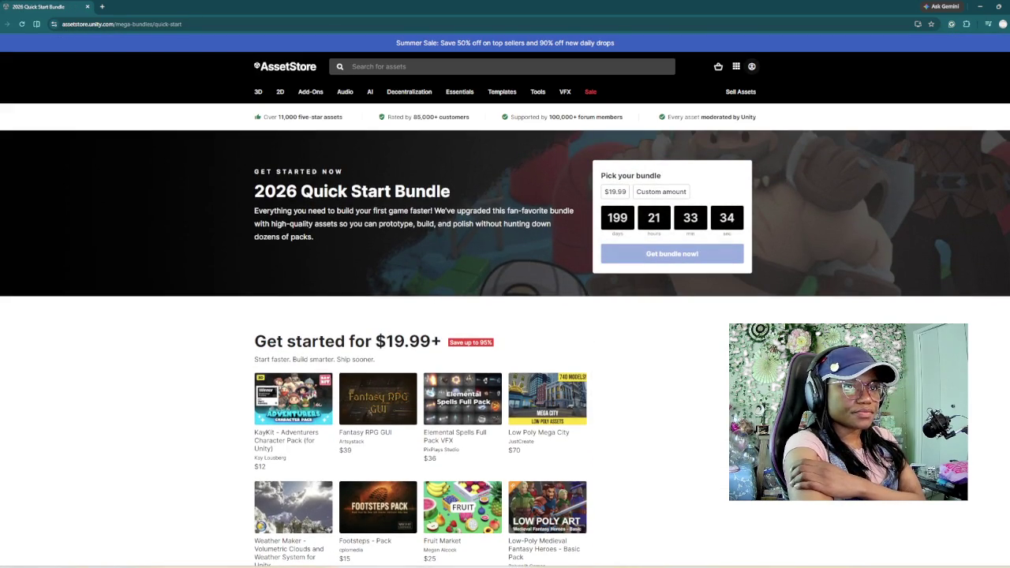
click(751, 66)
click(666, 217)
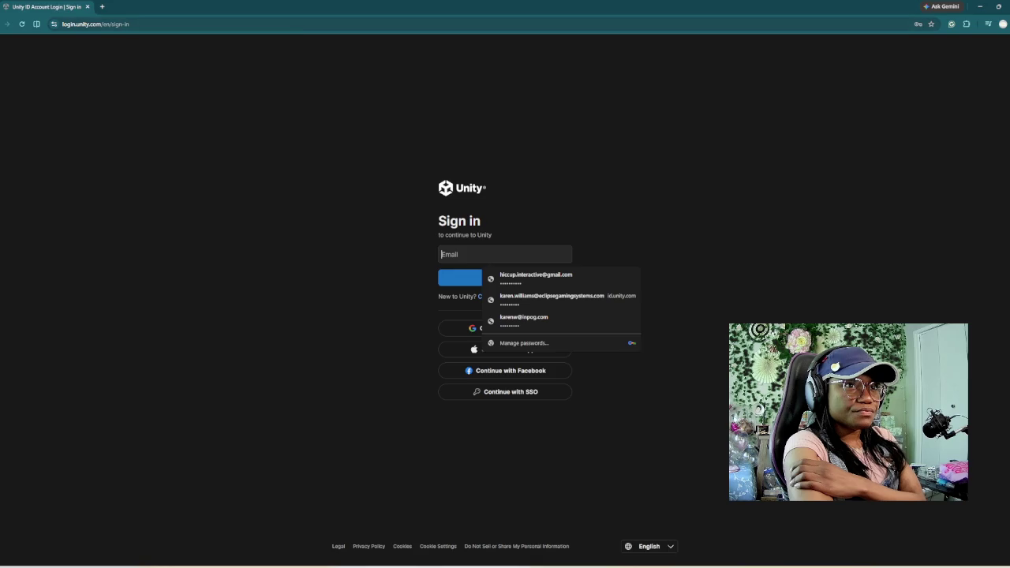
- Switch from the Unity ID sign-in page in the browser back to the Unity Editor
key(alt+Tab)
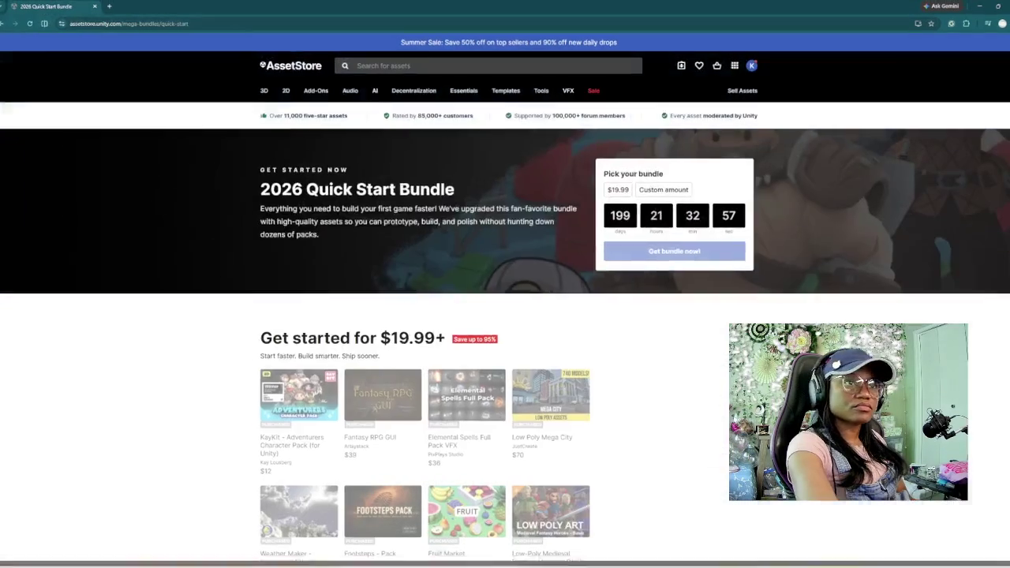
- Open the Asset Store's Summer Sale listing and scroll through the discounted assets
scroll(505, 316, down, 2)
scroll(505, 316, down, 2)
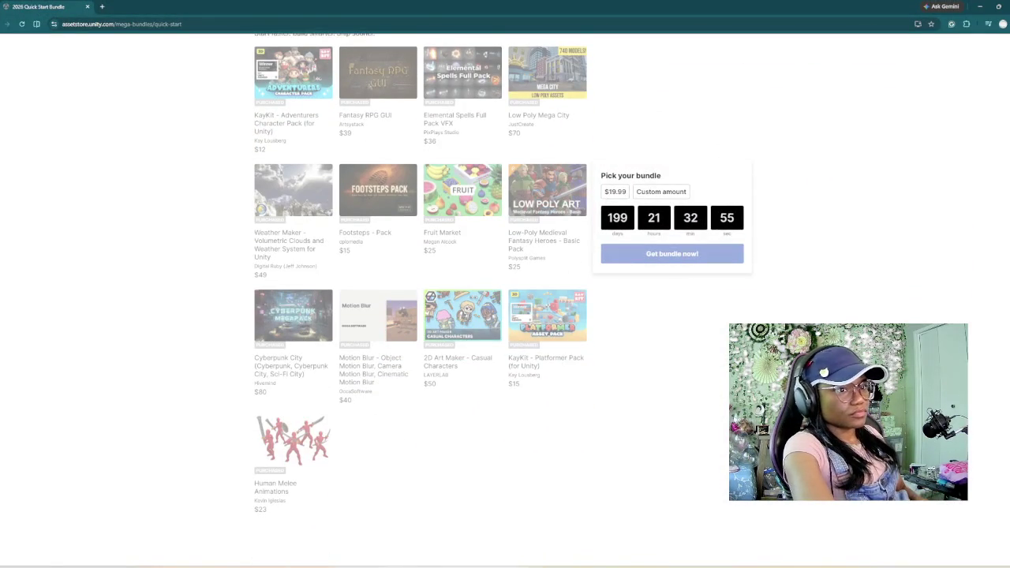
scroll(505, 316, up, 4)
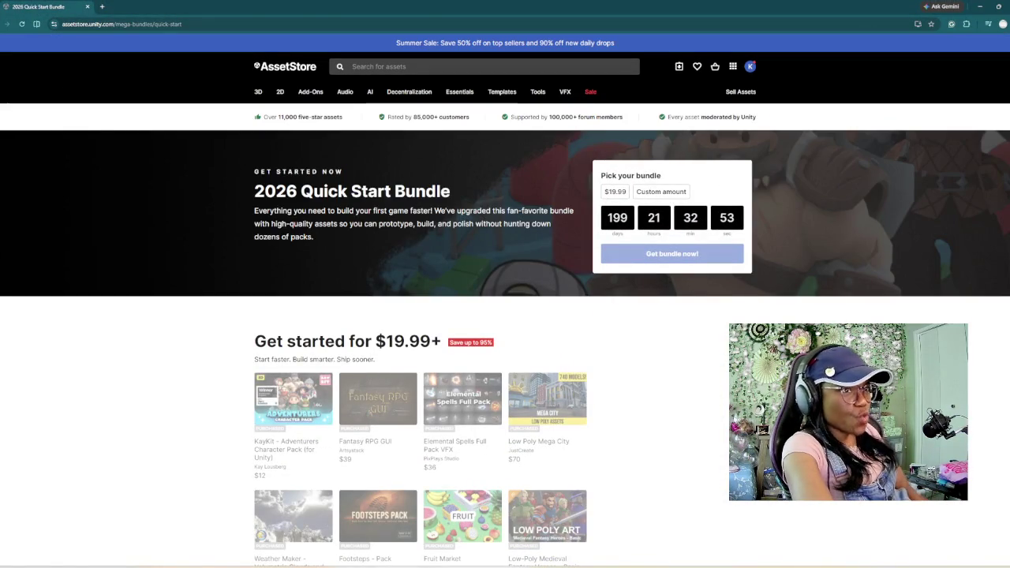
mouse_move(590, 91)
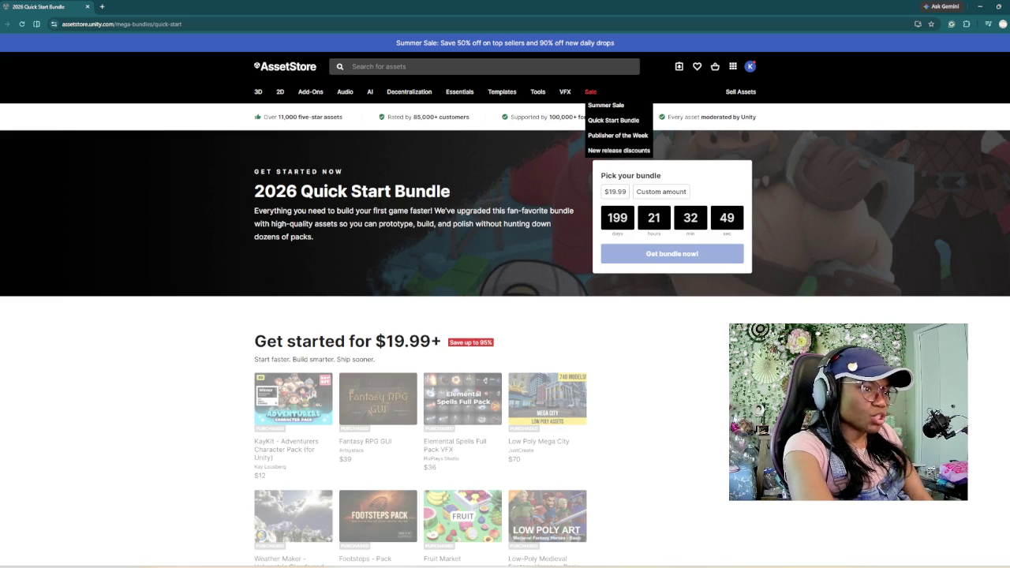
click(605, 105)
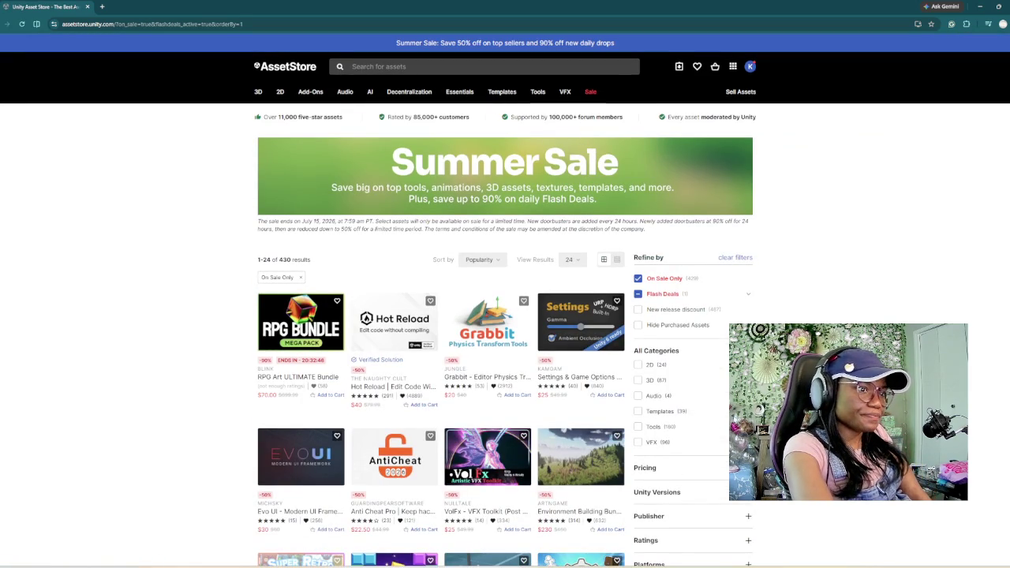
scroll(505, 336, down, 1)
scroll(505, 335, down, 2)
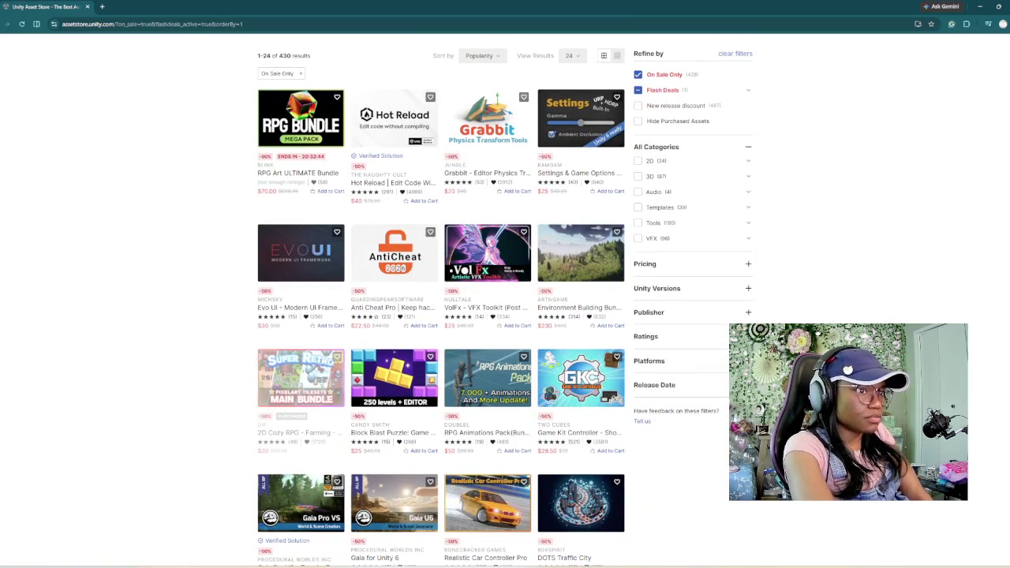
scroll(505, 300, down, 3)
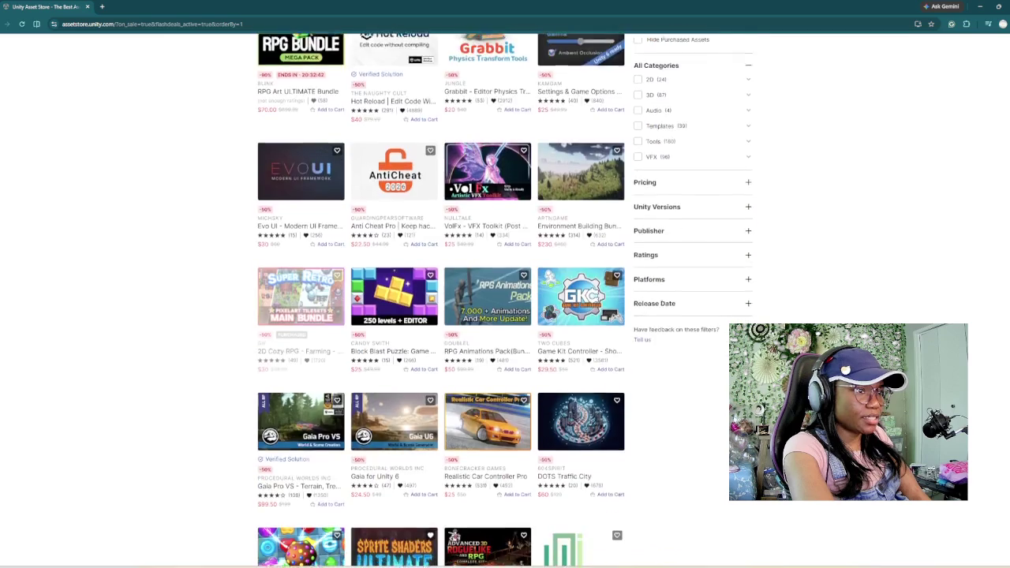
scroll(504, 300, down, 2)
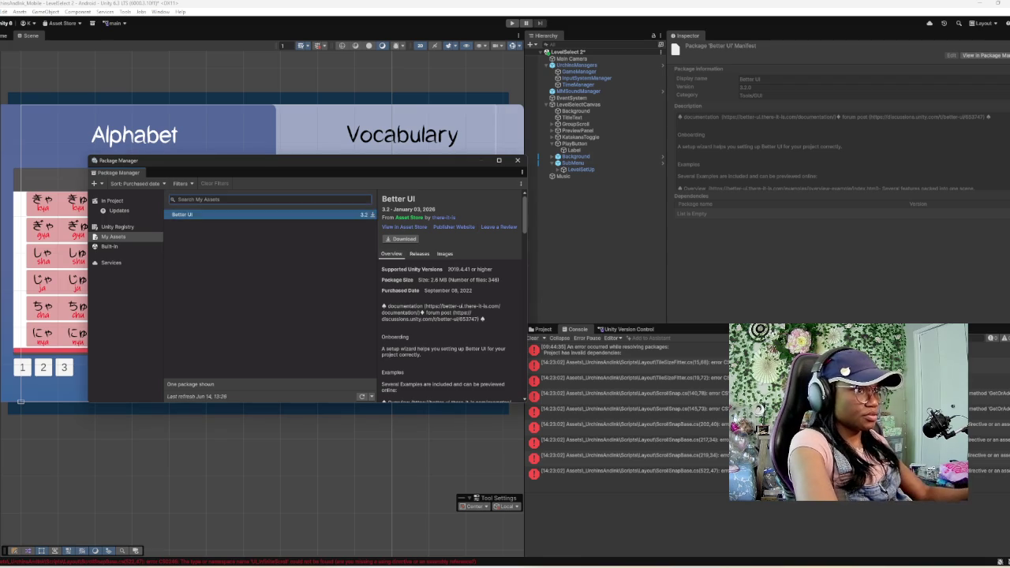
- Search My Assets for 'ui extension' and download the UGUI Super ScrollView package
key(BackSpace)
key(BackSpace)
key(BackSpace)
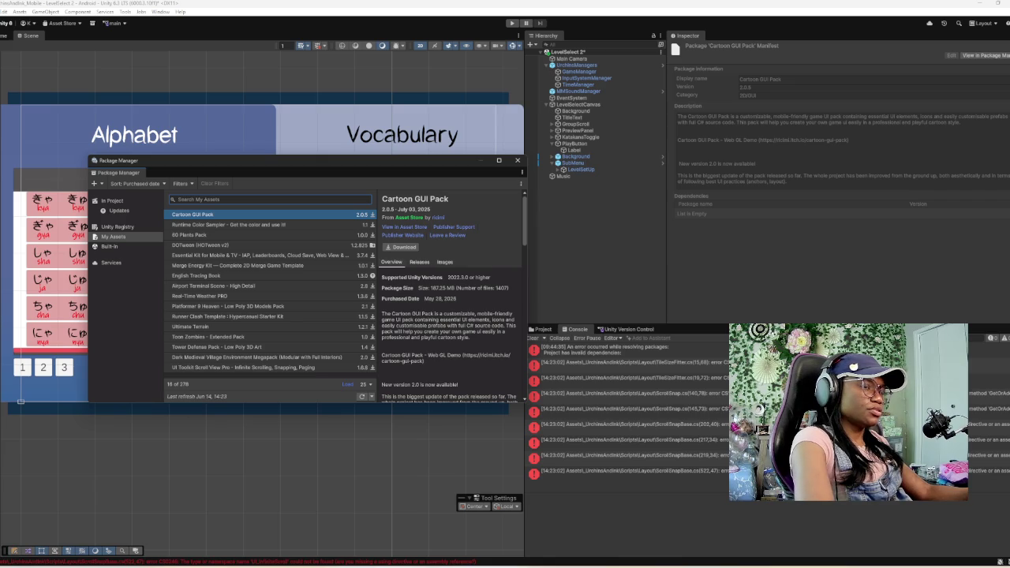
text(ui)
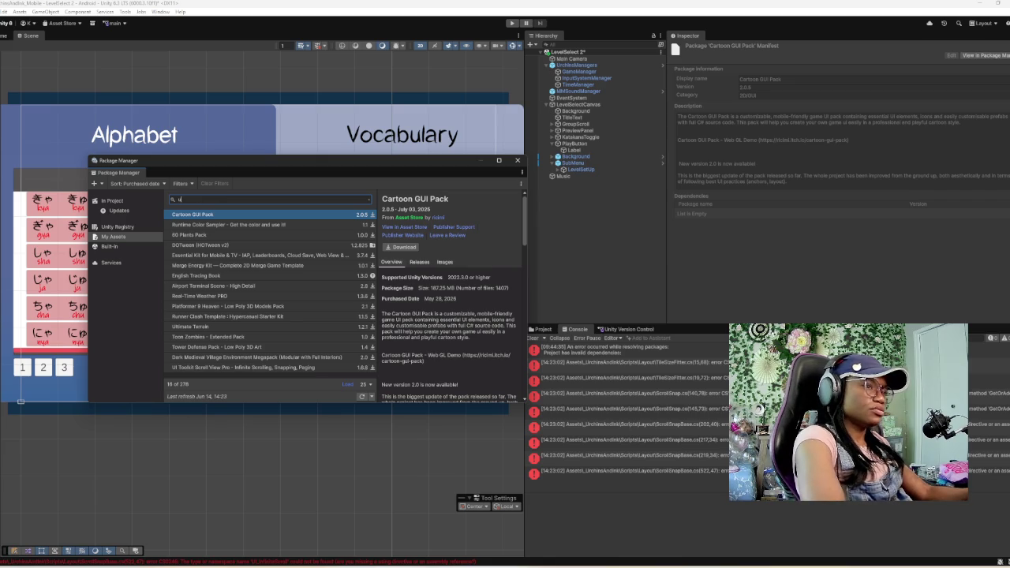
text( e)
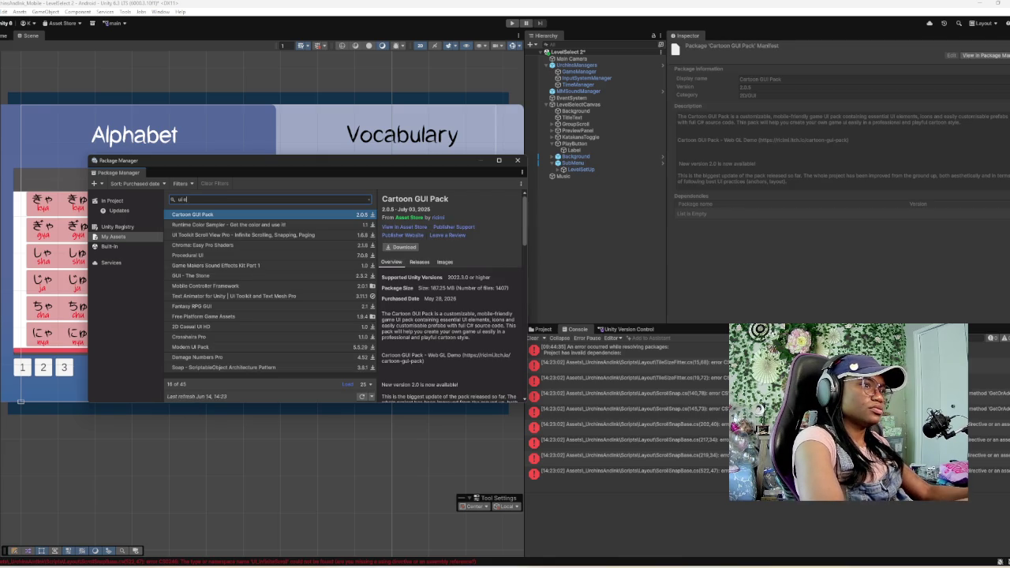
text(xtension)
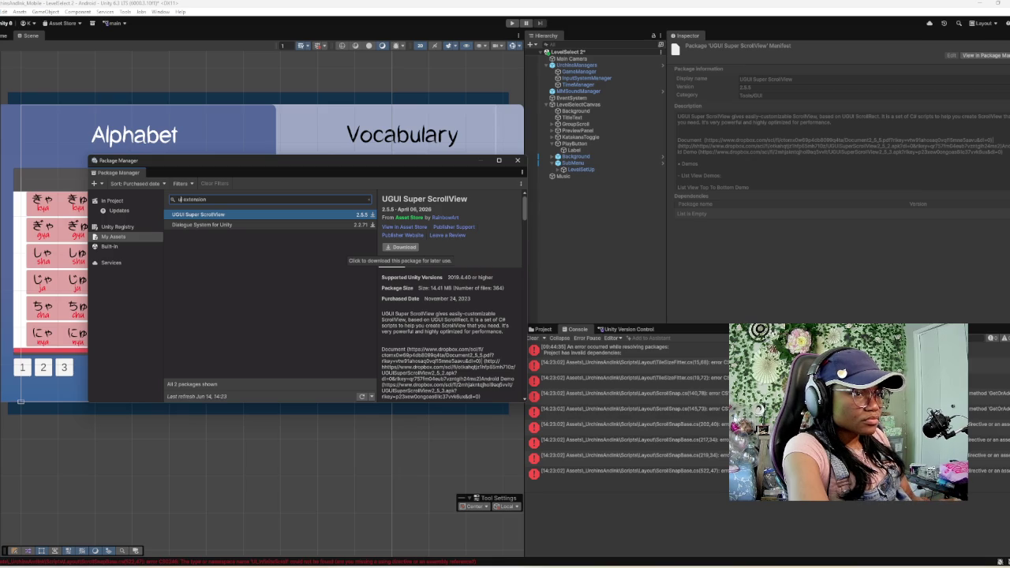
click(541, 329)
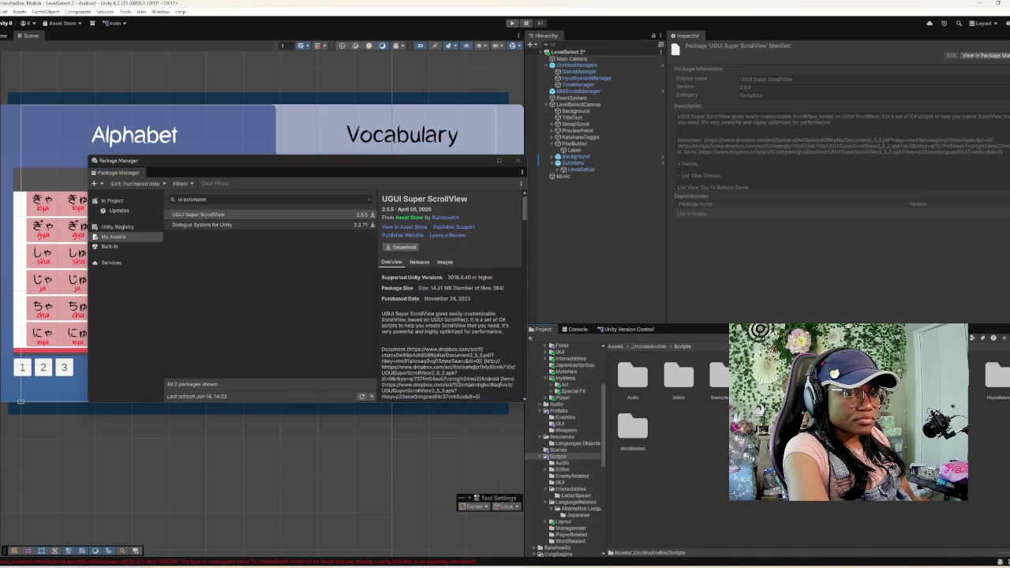
click(861, 377)
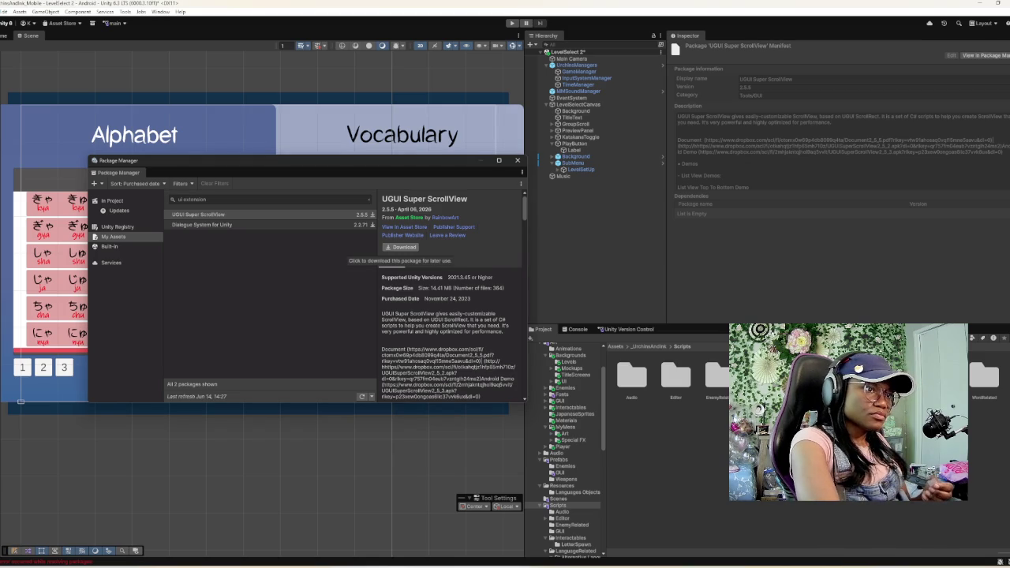
click(400, 247)
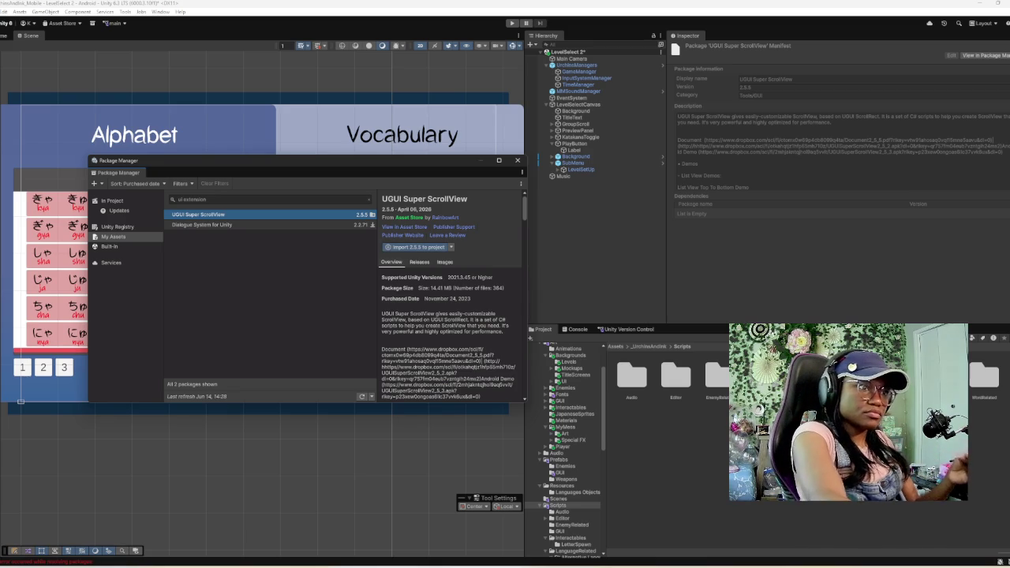
click(417, 247)
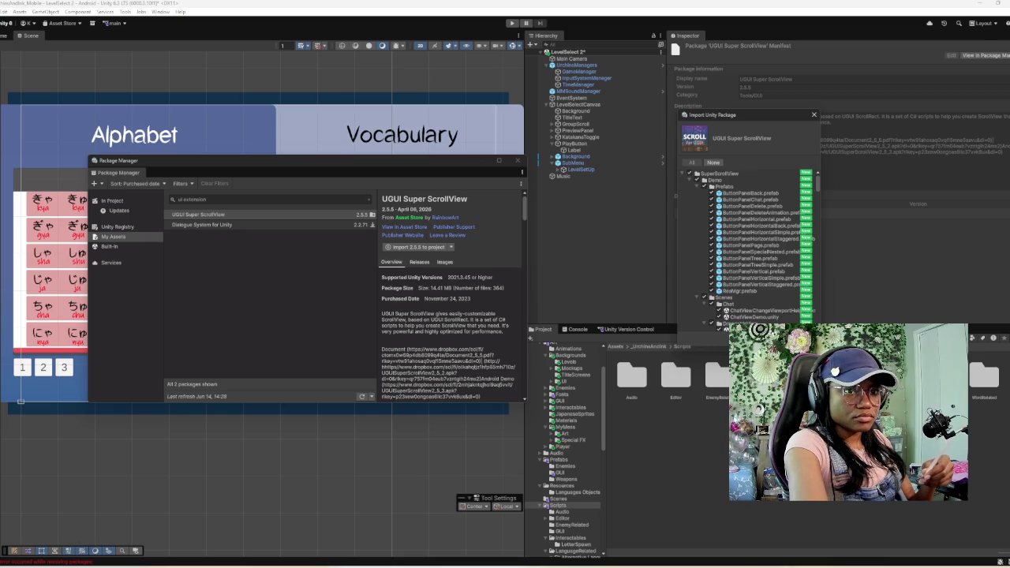
- Confirm importing all UGUI Super ScrollView 2.5.5 files into the project
key(Return)
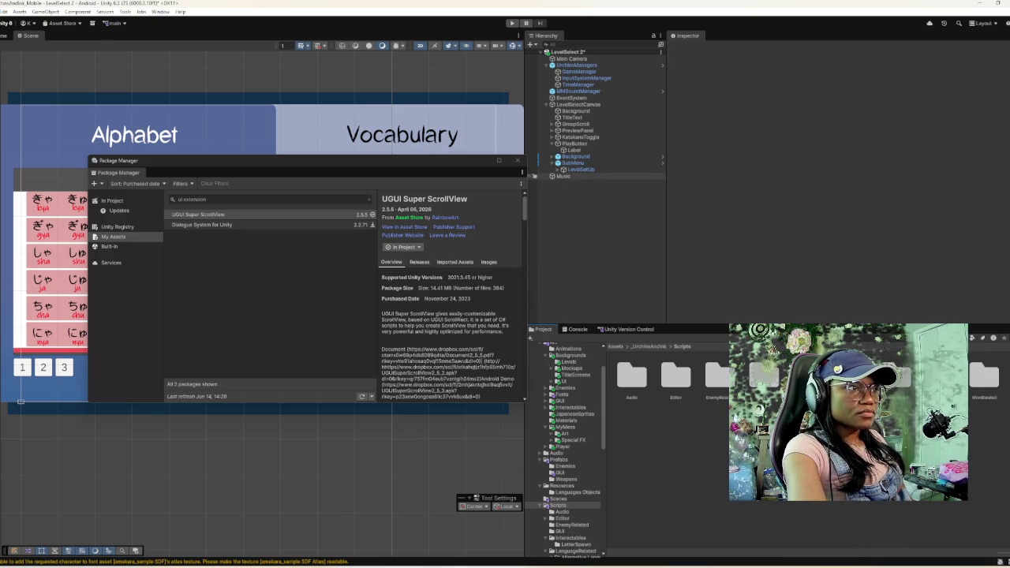
- Close the Package Manager and select SubMenu in the Hierarchy
click(517, 161)
click(573, 162)
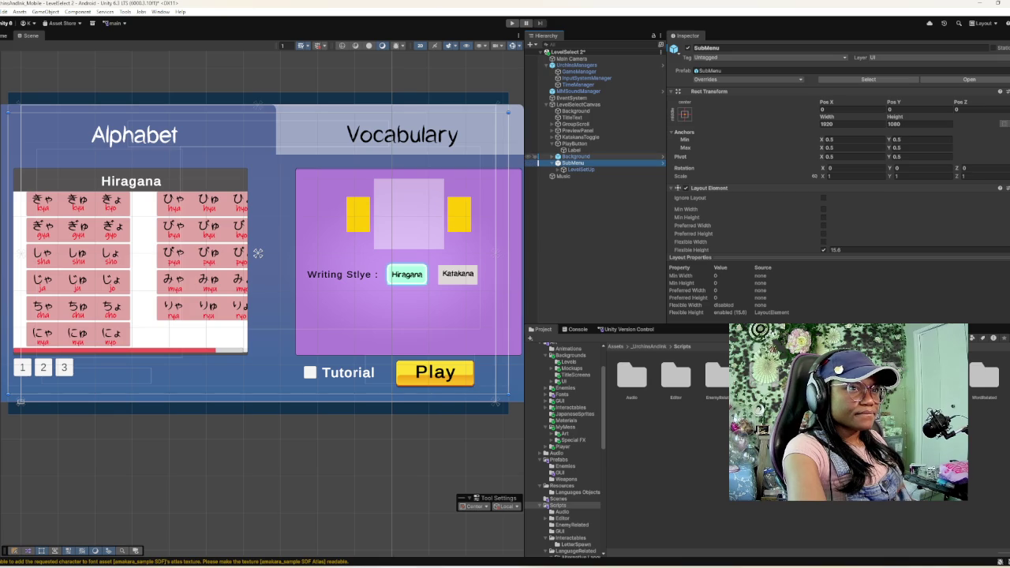
- Select LevelSetUp, expand it, and select its PracticeToggle child
click(531, 168)
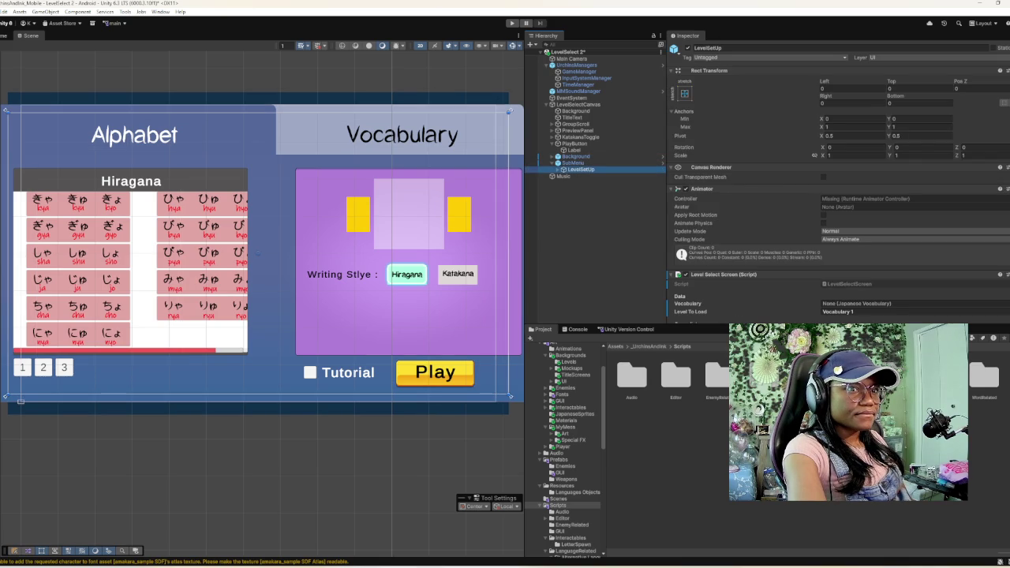
scroll(836, 181, down, 2)
scroll(837, 182, down, 2)
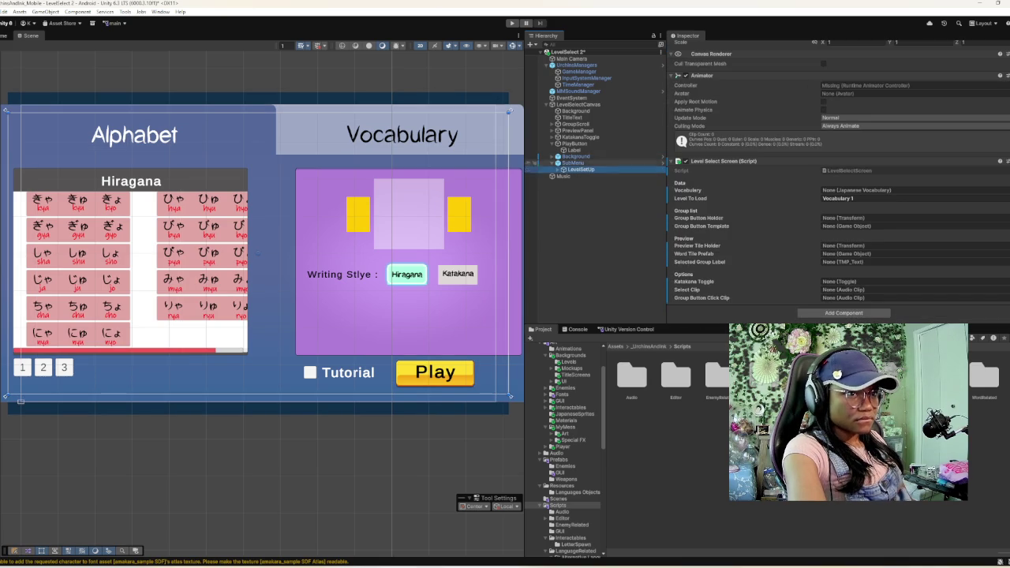
click(559, 169)
click(590, 175)
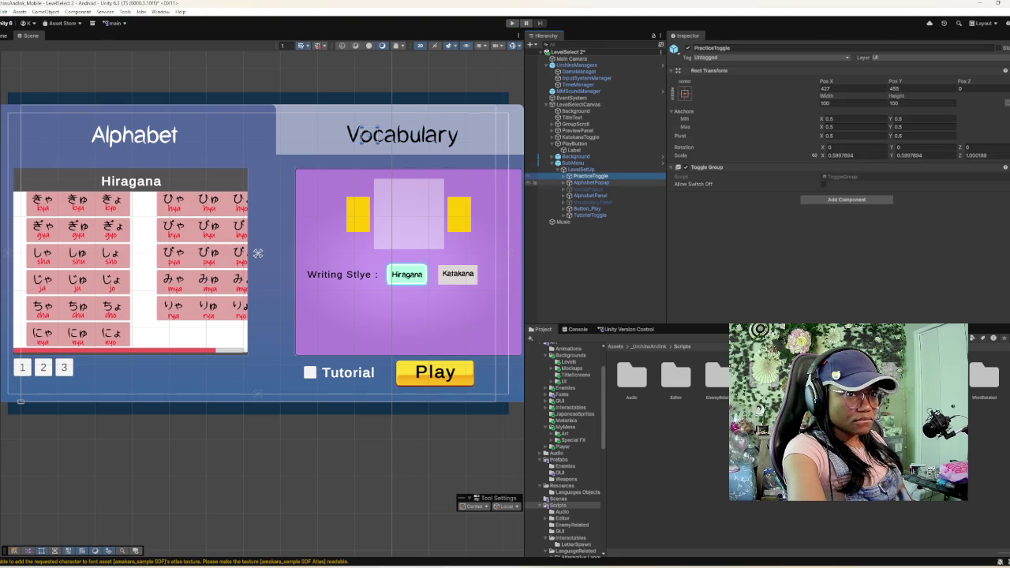
- Expand AlphabetPopup and inspect OptionContent, KanaToggle, KanaParent and TutorialToggle
click(408, 262)
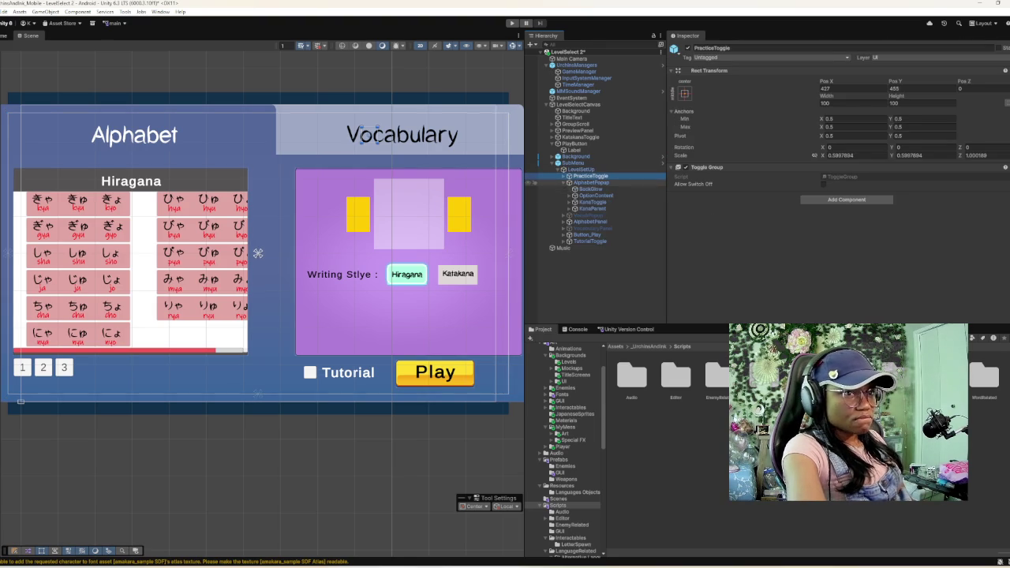
click(408, 262)
click(408, 262)
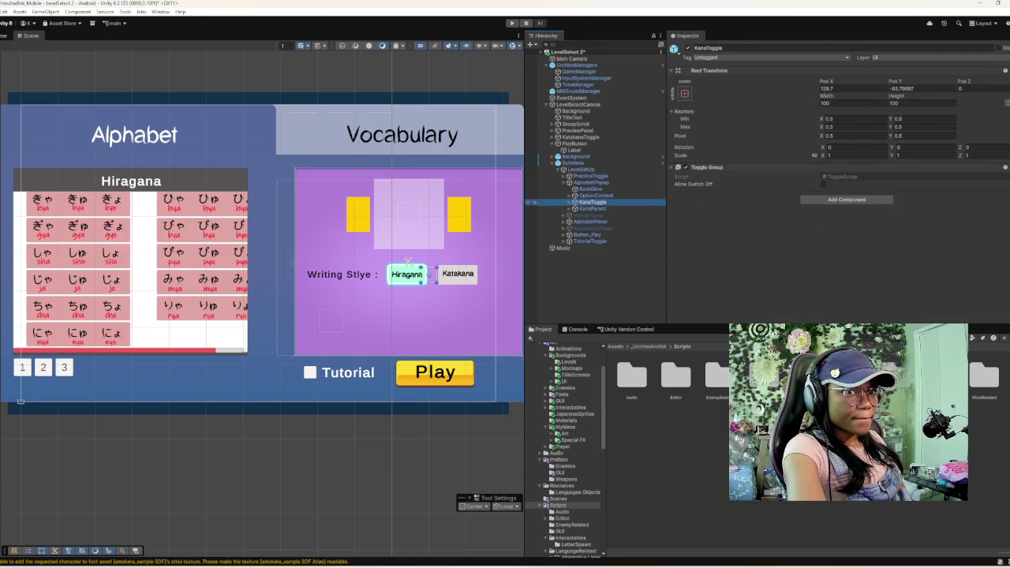
click(408, 261)
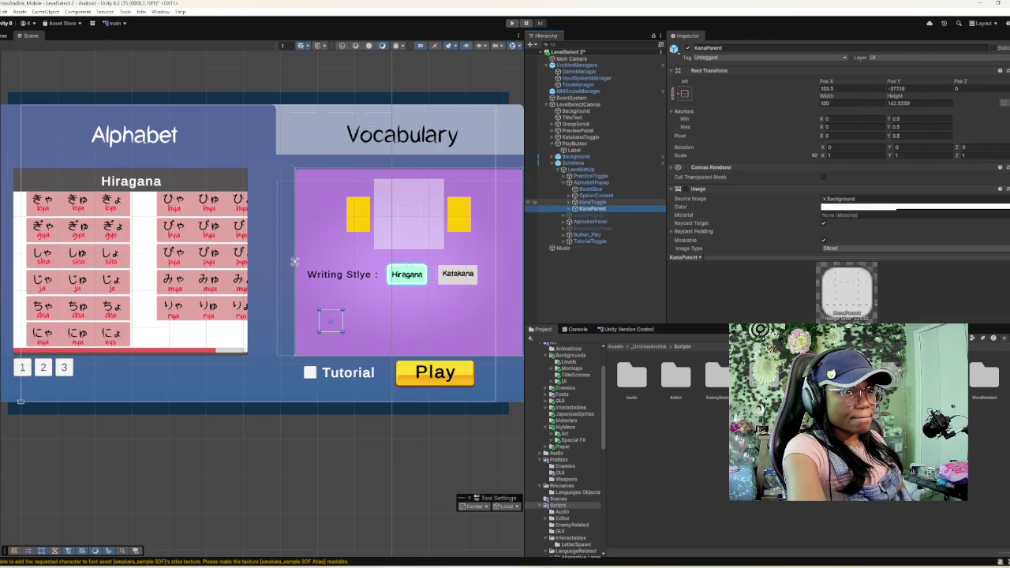
click(588, 241)
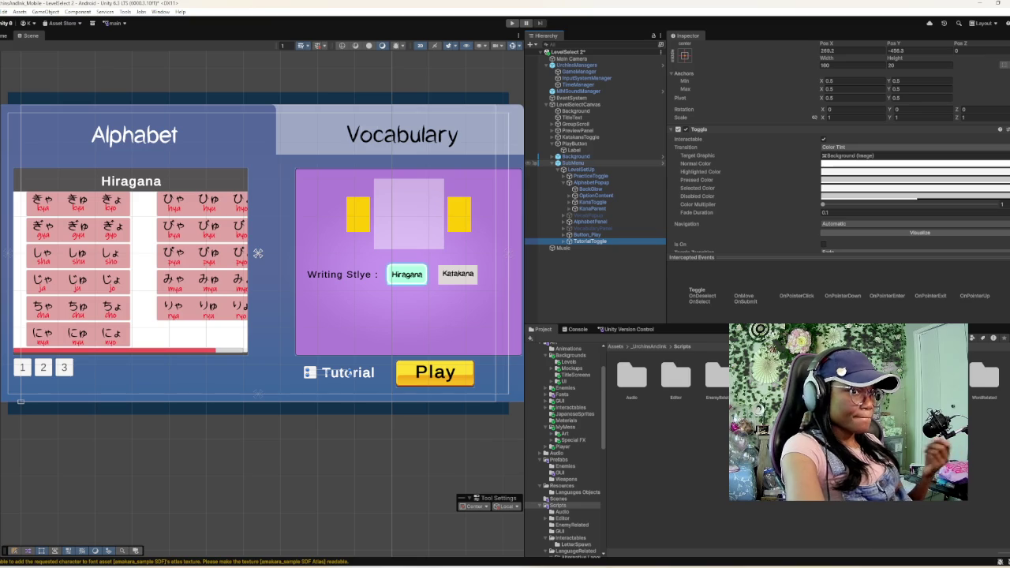
scroll(563, 450, up, 3)
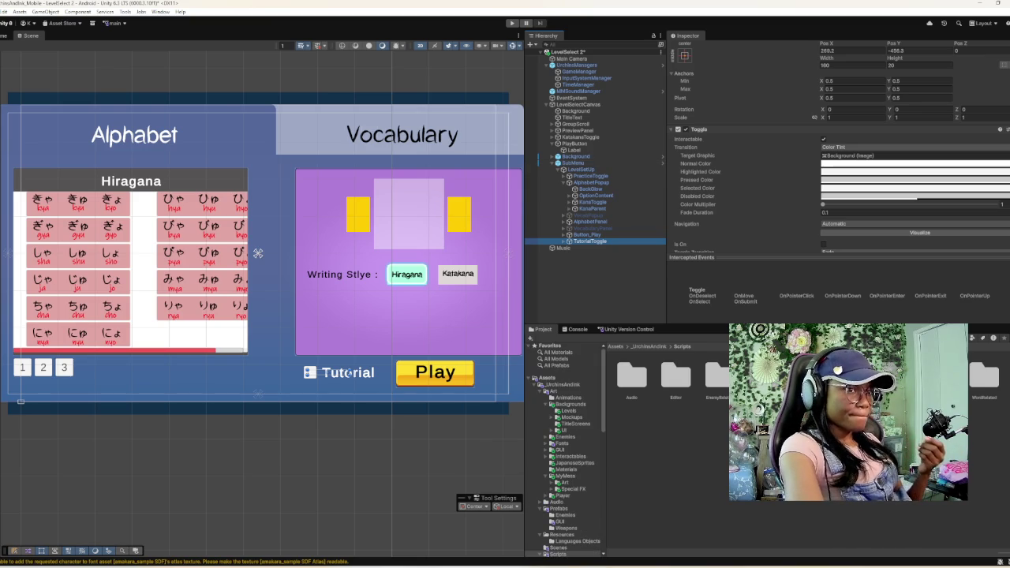
- Collapse unrelated asset folders, browse SuperScrollView > Scripts > GridView, and show the Console
click(538, 384)
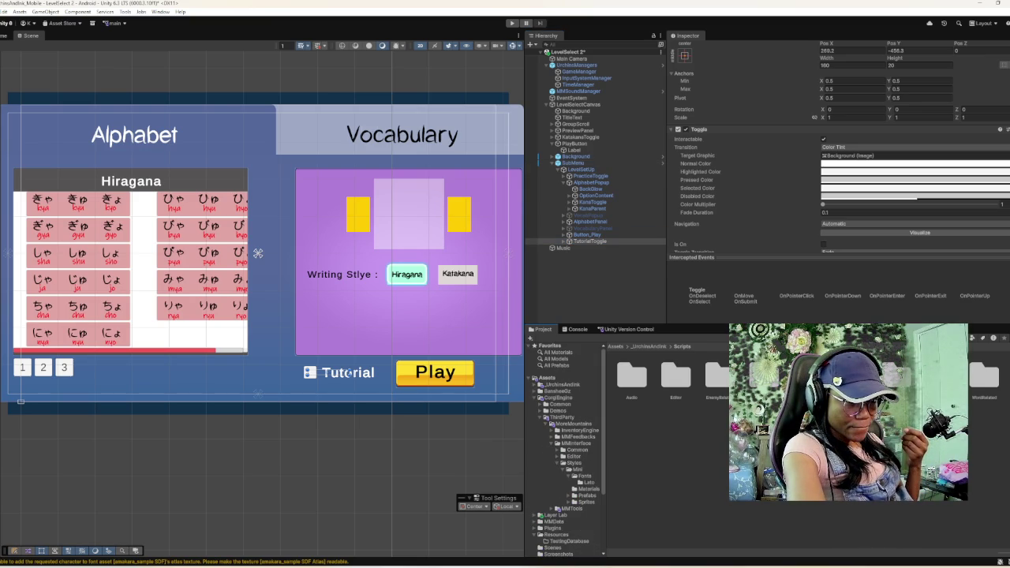
click(536, 397)
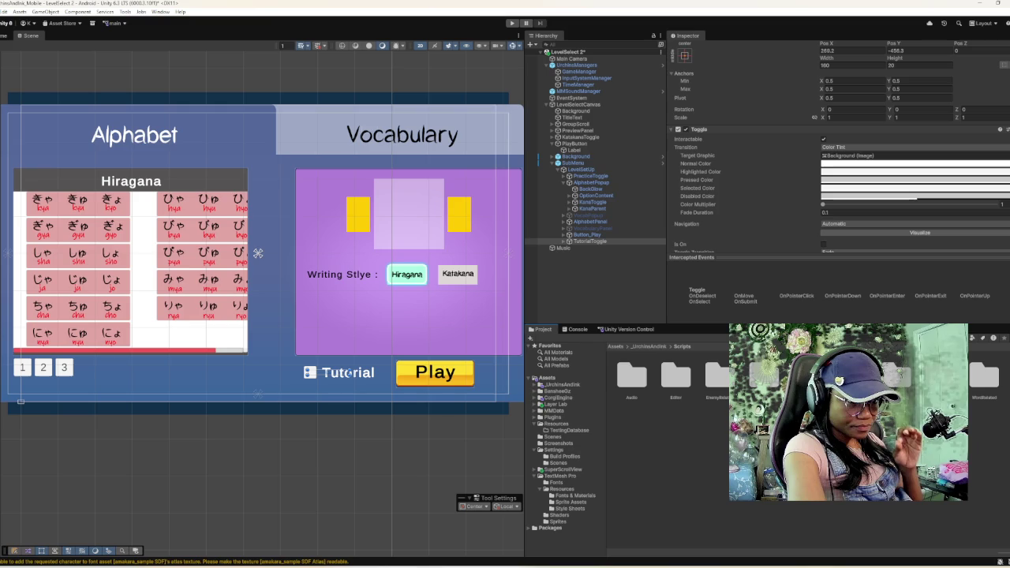
click(536, 404)
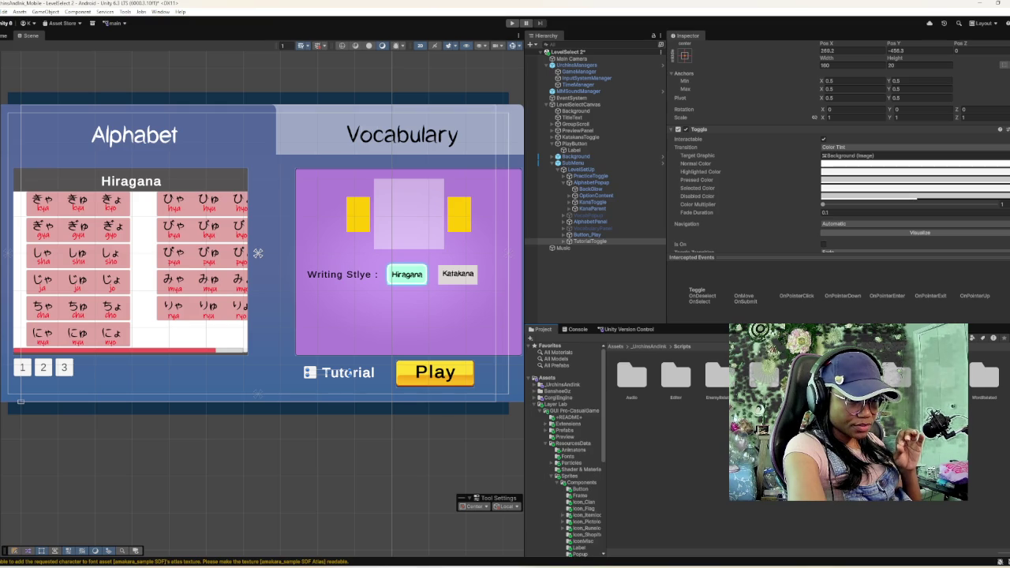
click(541, 410)
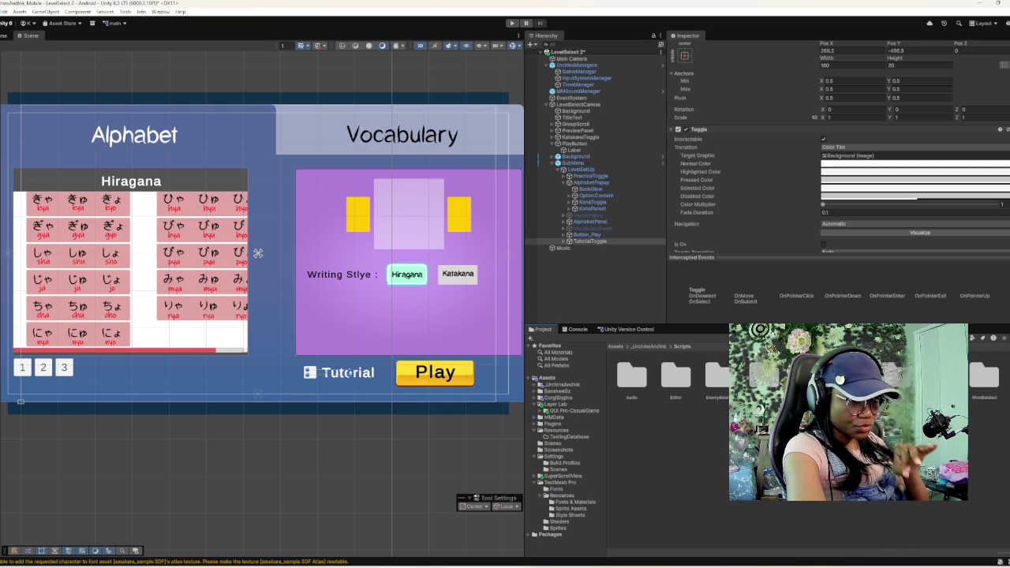
click(540, 475)
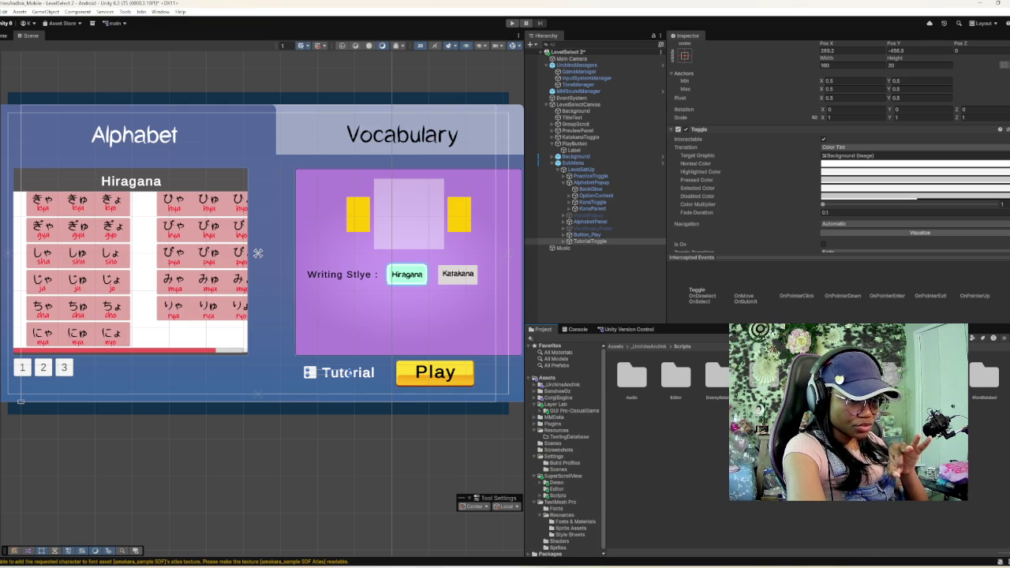
click(557, 495)
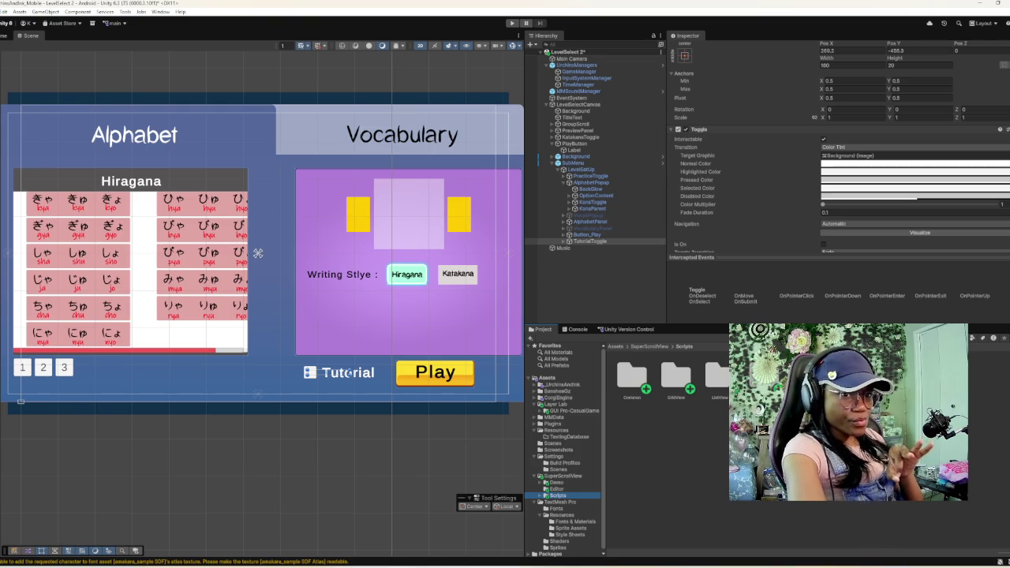
click(676, 377)
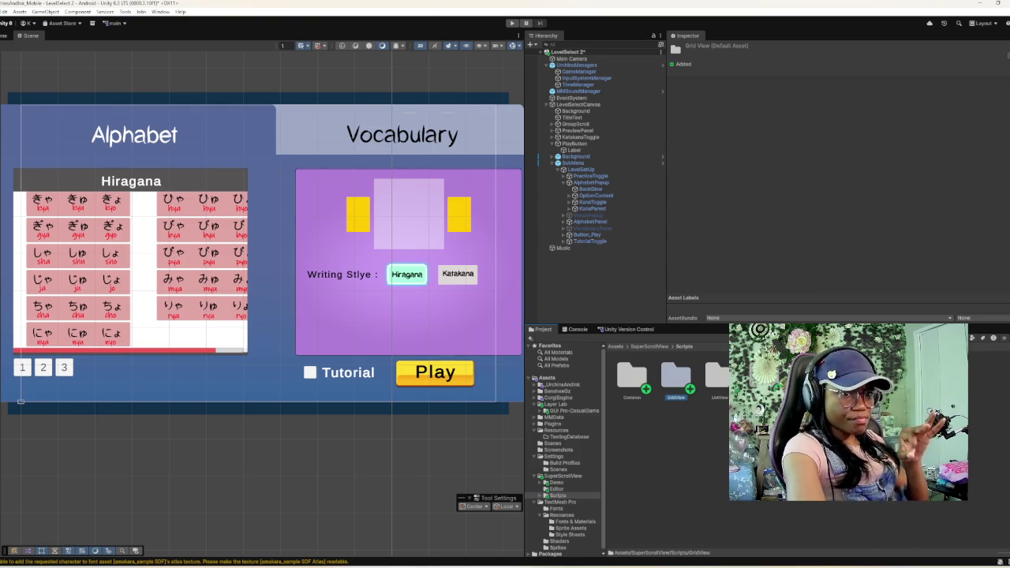
key(ctrl+shift+c)
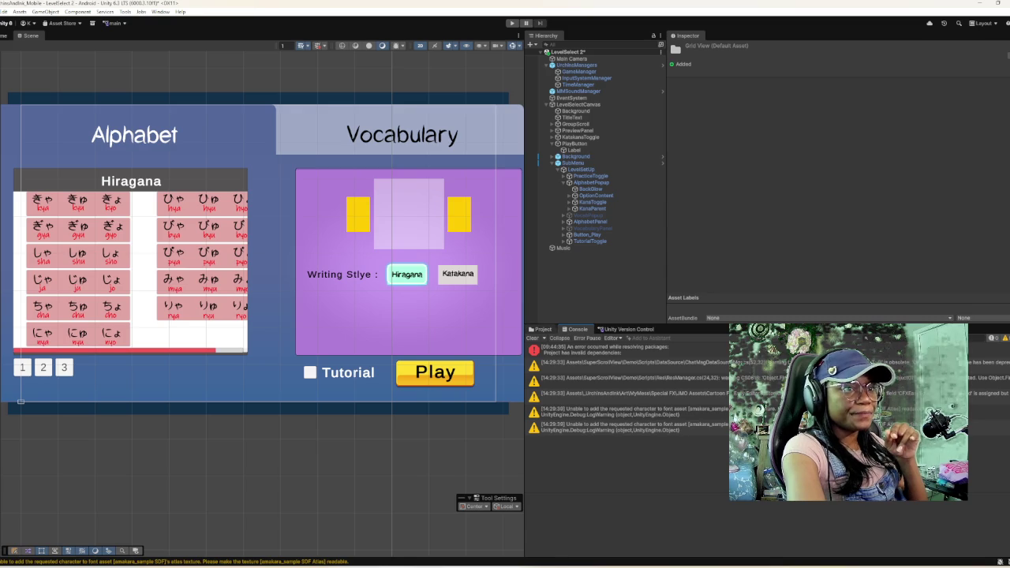
- Switch back to the Project panel's asset folders
click(542, 329)
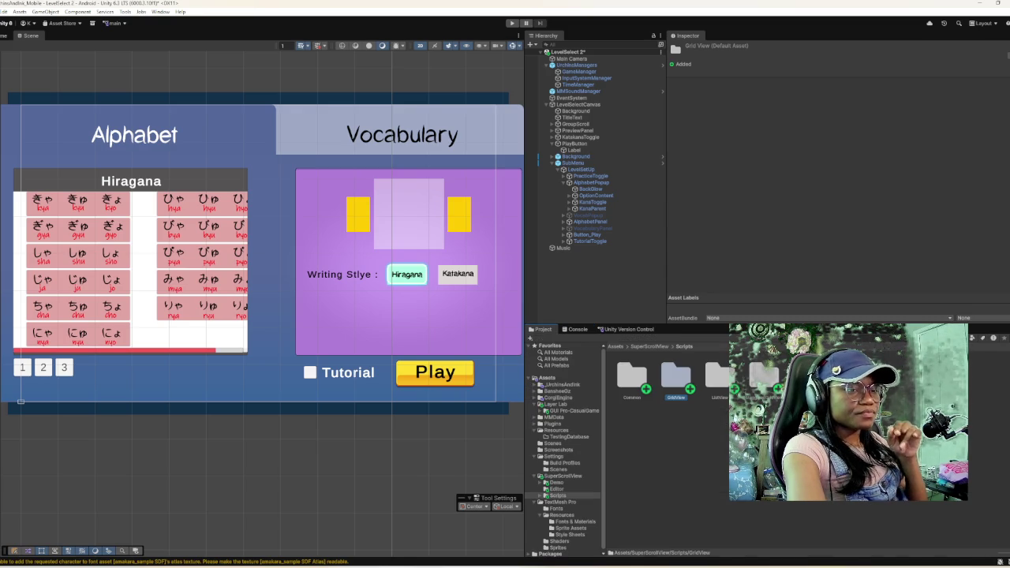
mouse_move(479, 563)
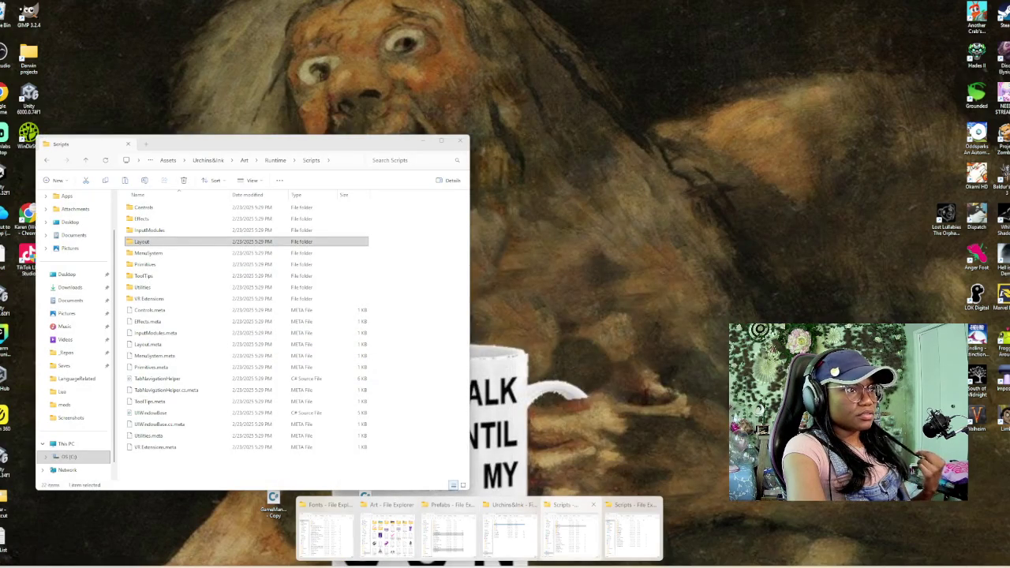
- Close the extra Urchins&Ink and duplicate Scripts Explorer windows, clearing the Prefabs selection
click(564, 532)
mouse_move(479, 563)
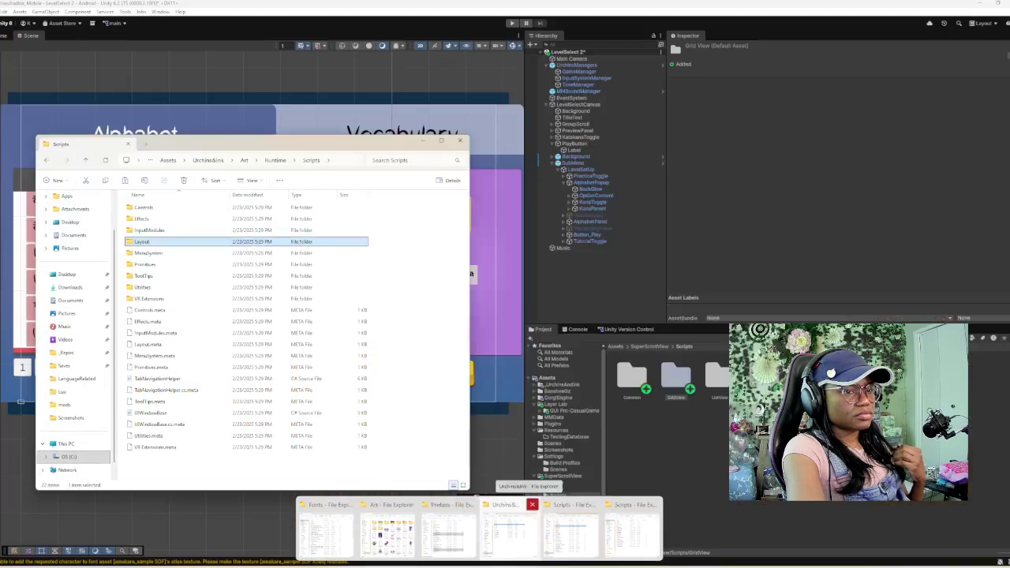
click(532, 504)
click(623, 504)
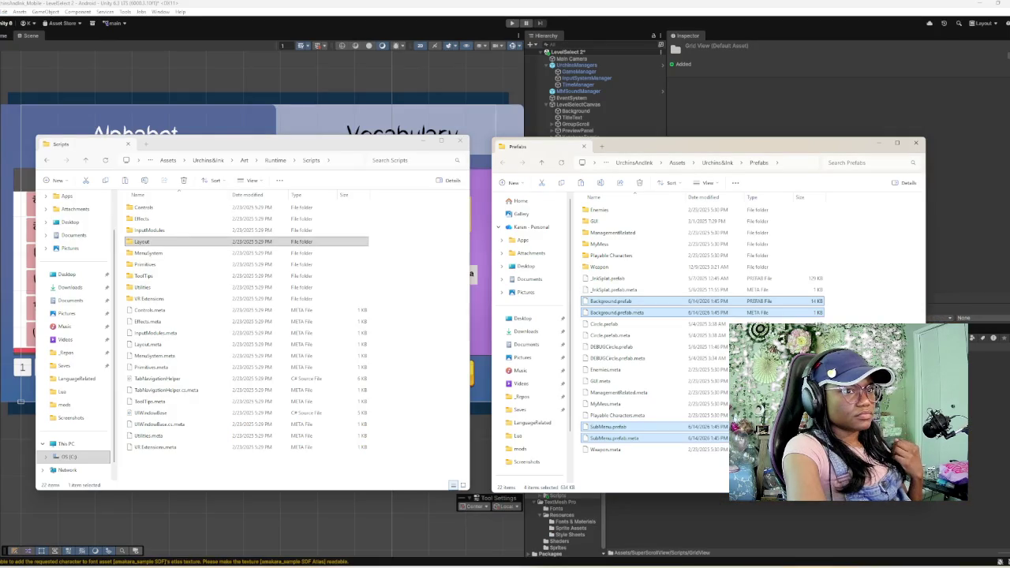
click(647, 469)
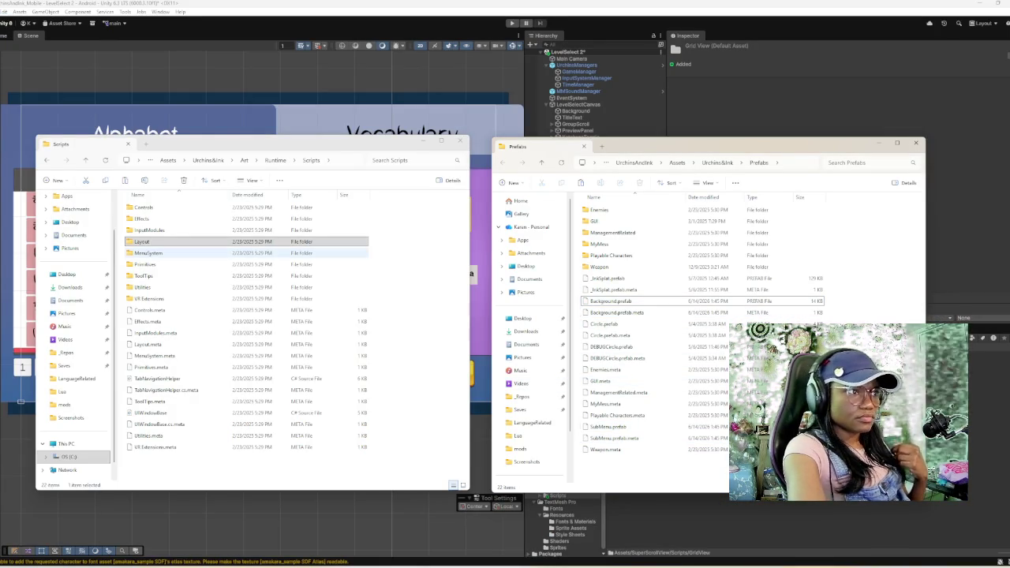
- In the Scripts window, go up to Urchins&Ink, open Prefabs, and select SubMenu.prefab and its .meta
click(245, 160)
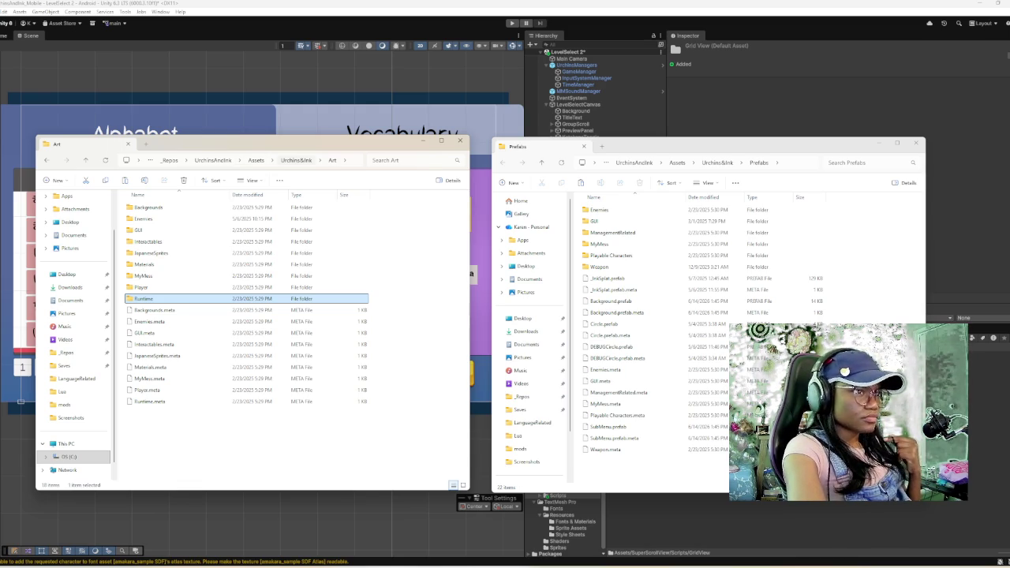
click(295, 160)
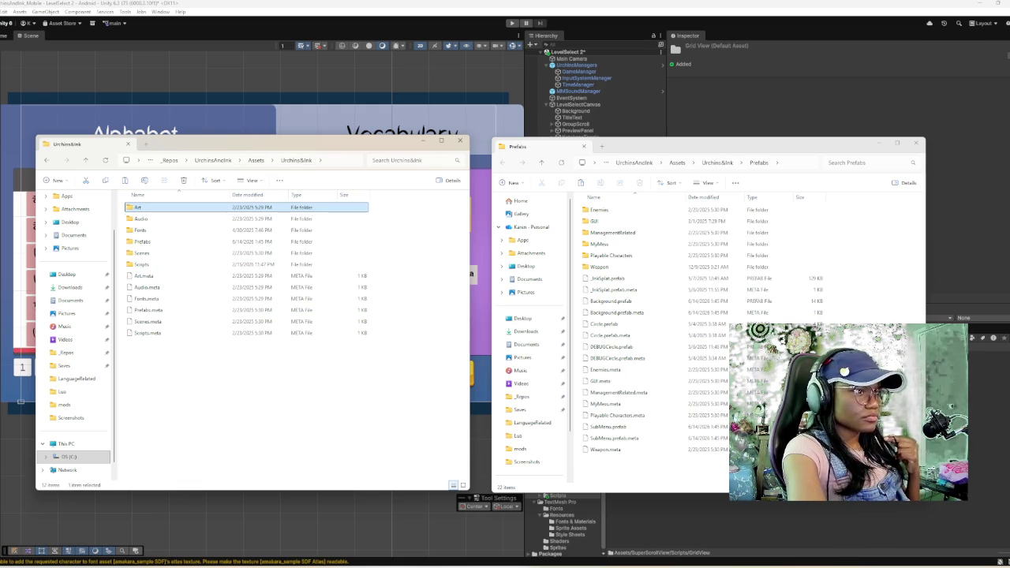
double_click(142, 241)
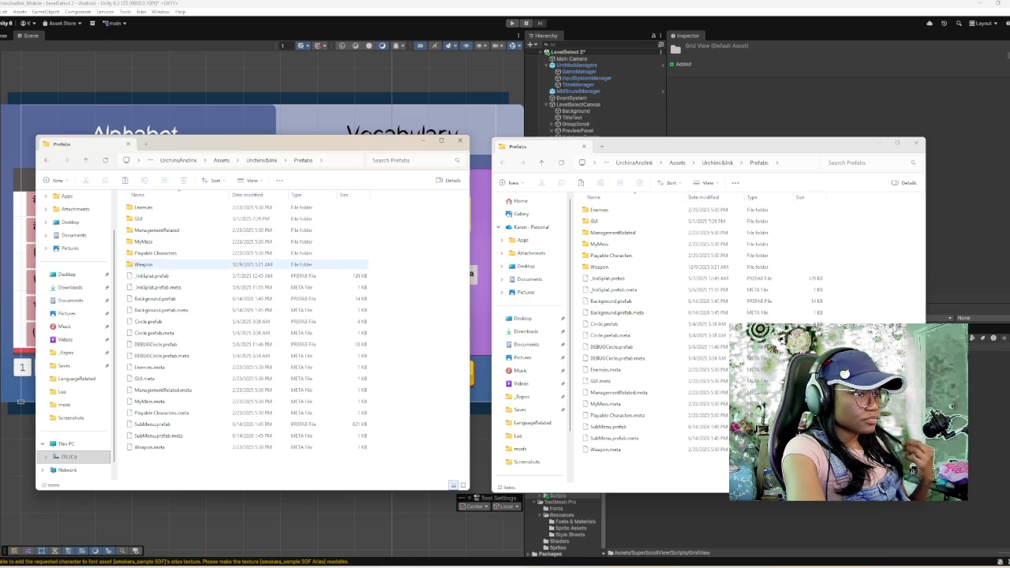
key(Down)
key(Down)
key(Down)
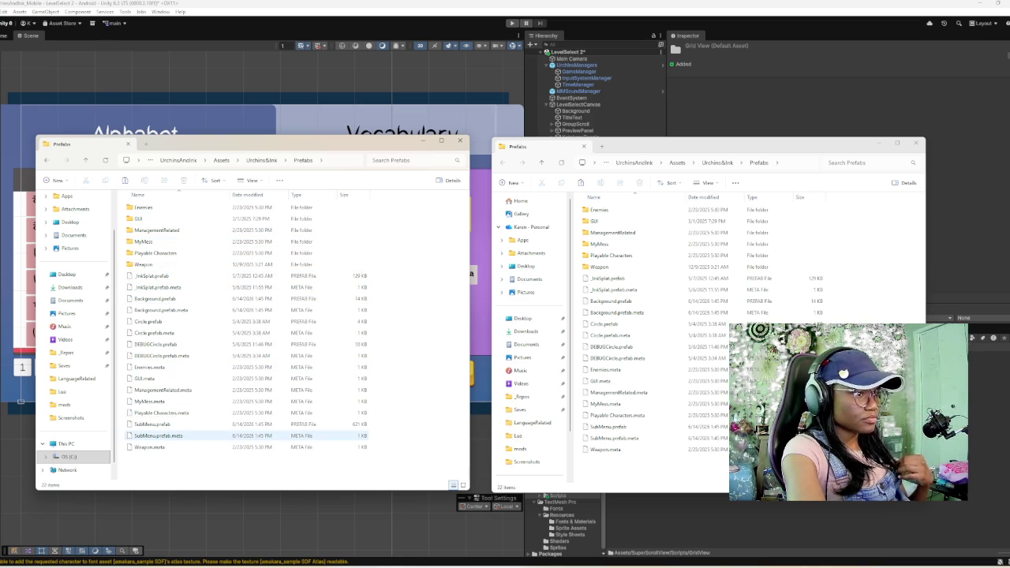
ctrl+click(152, 424)
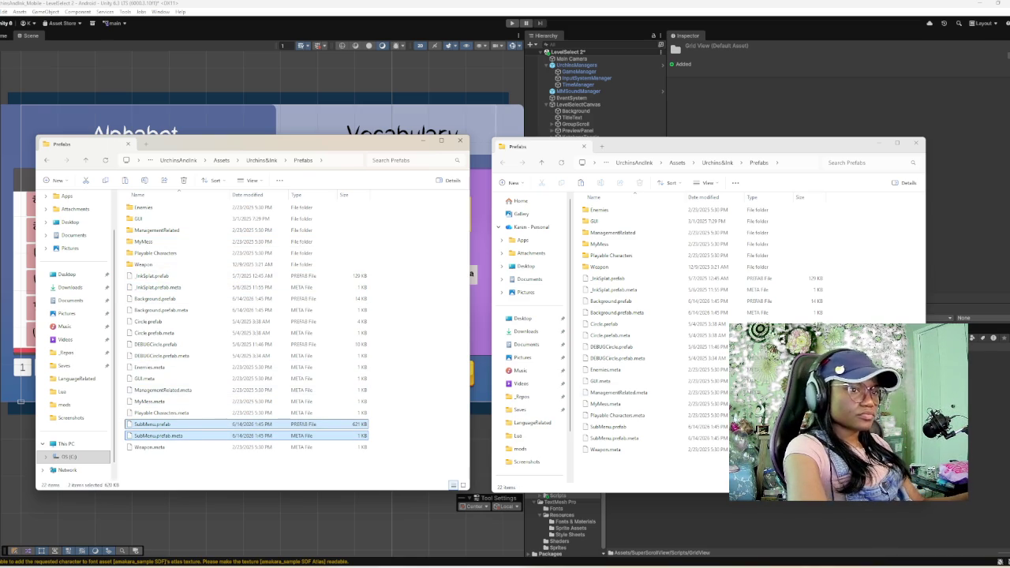
- Copy the SubMenu prefab and meta file into the other Prefabs folder, then remove the pasted copies
key(ctrl+c)
key(alt+Tab)
key(ctrl+v)
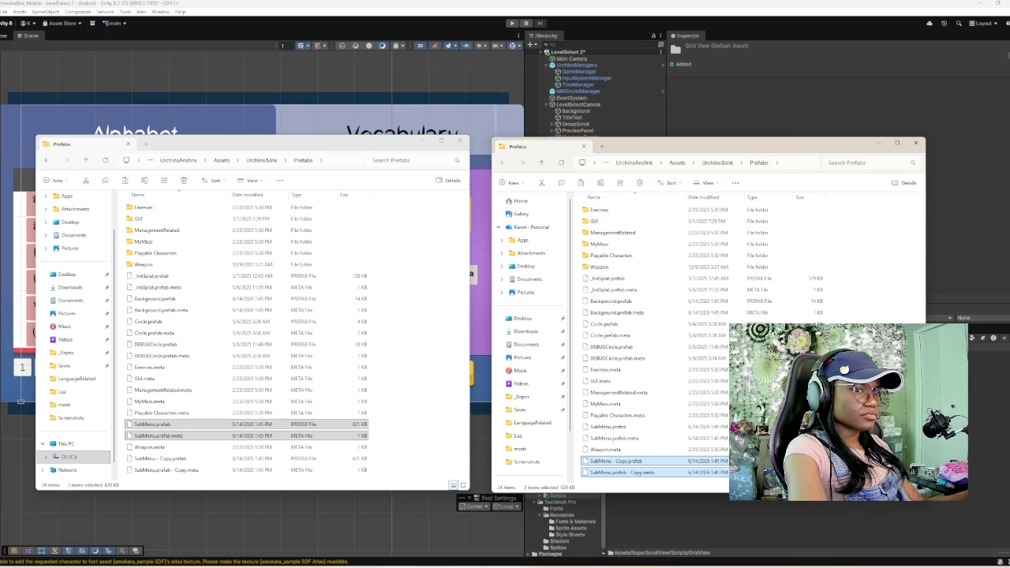
key(Delete)
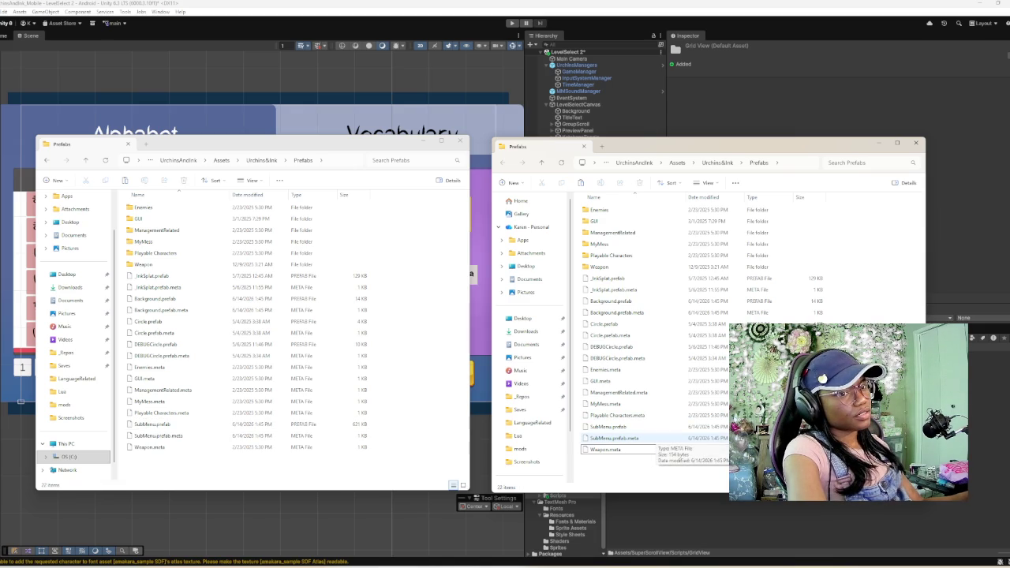
- Permanently delete SubMenu.prefab and its .meta from the right-hand Prefabs folder, skipping the missing item
click(608, 426)
shift+click(614, 437)
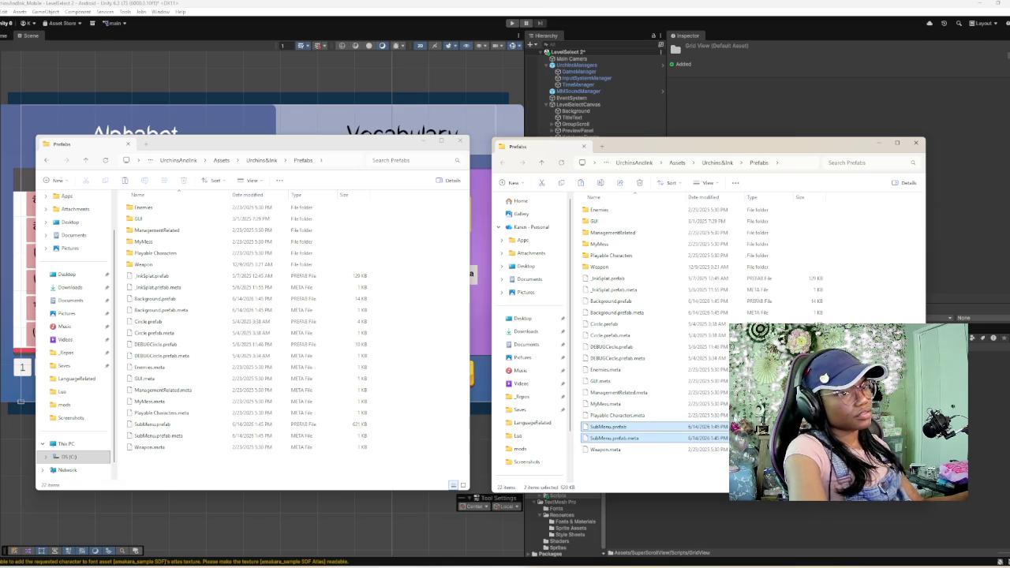
key(shift+Delete)
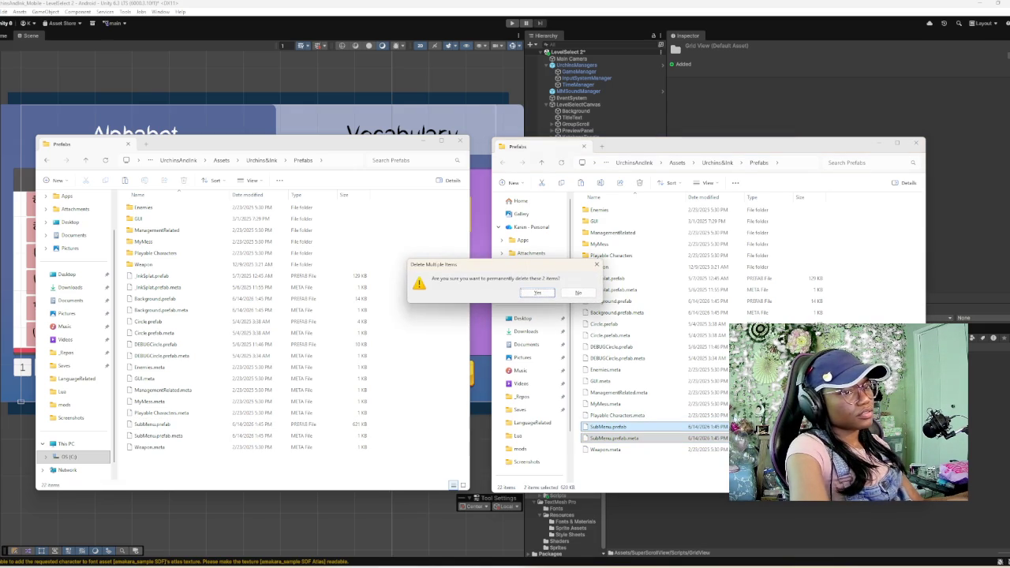
key(Return)
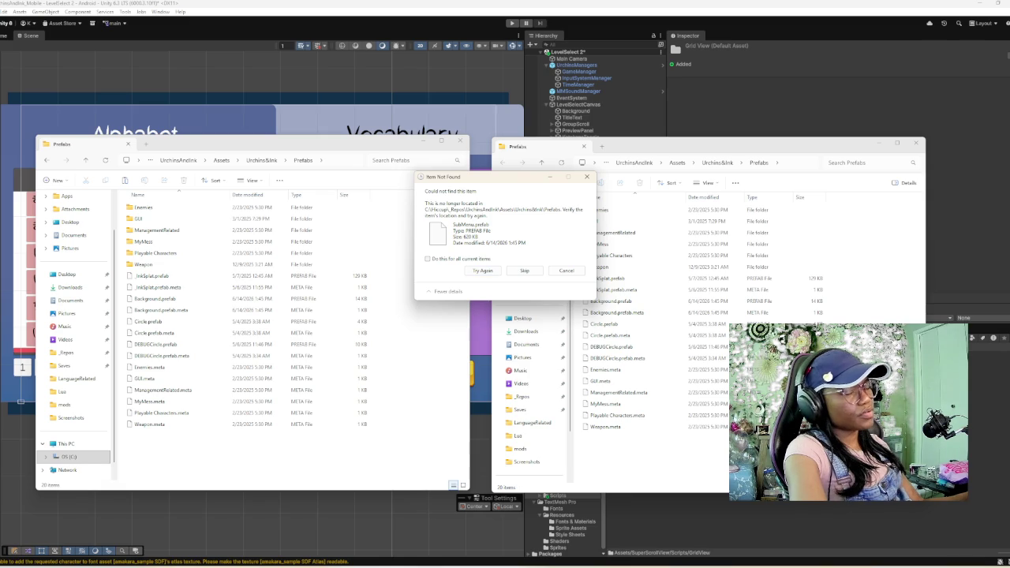
click(523, 271)
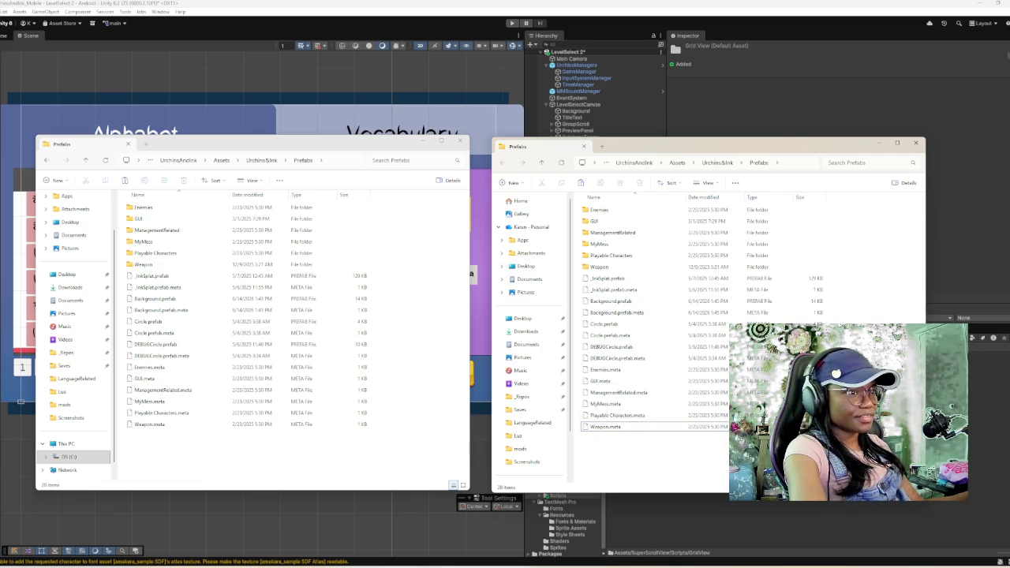
- Close the right-hand Prefabs Explorer window
key(alt+Tab)
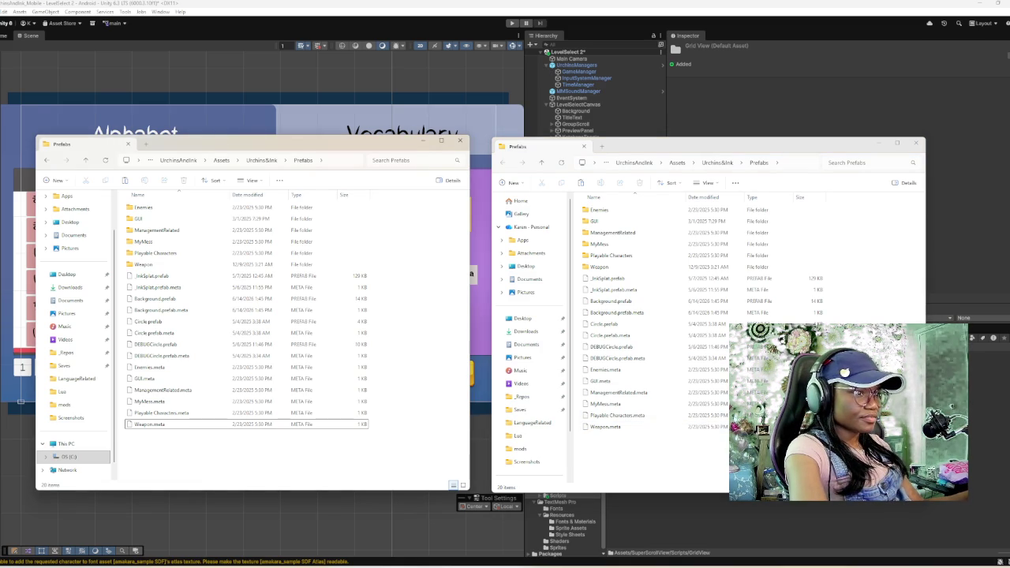
key(alt+Tab)
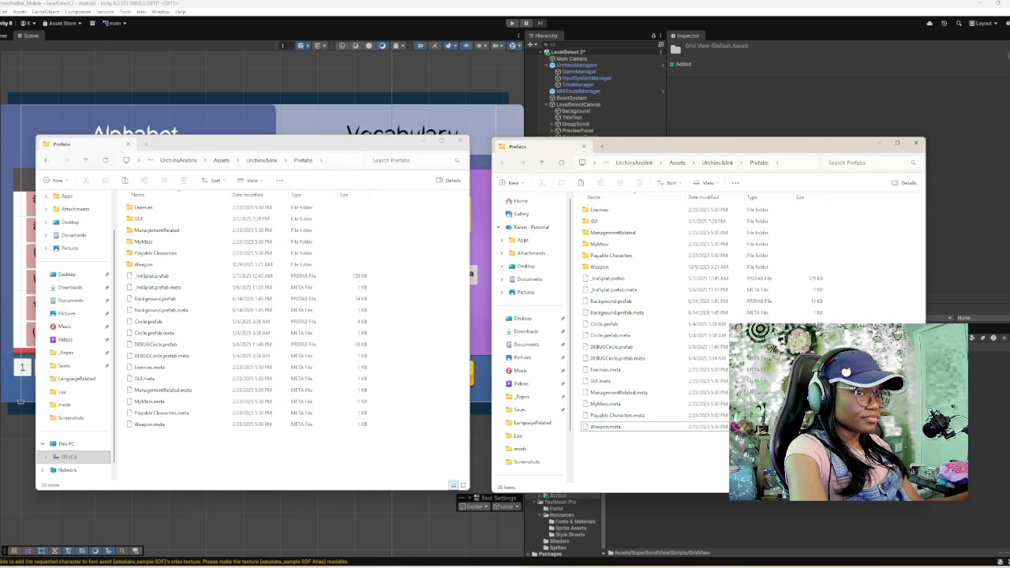
key(shift+F10)
key(Escape)
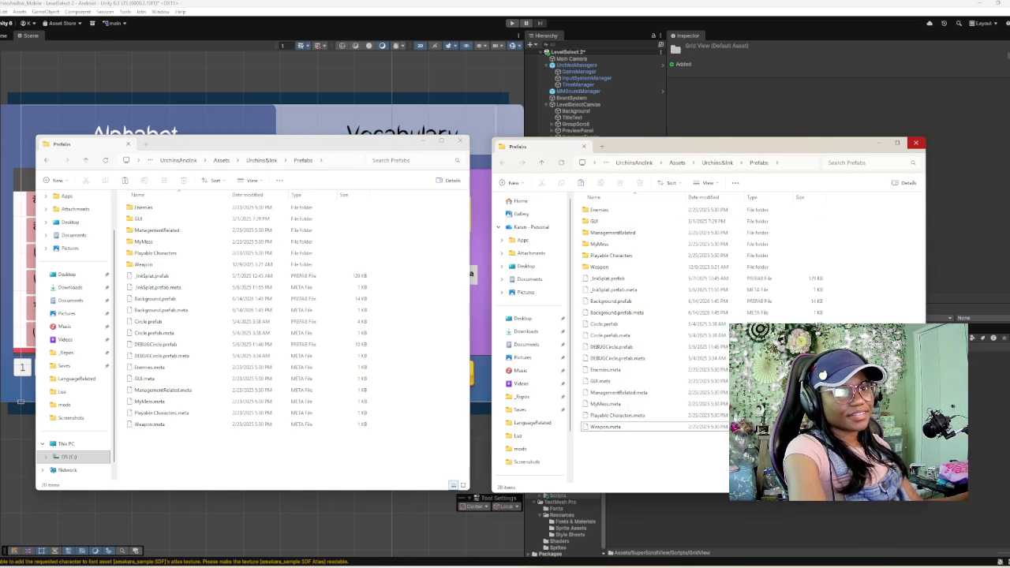
click(915, 143)
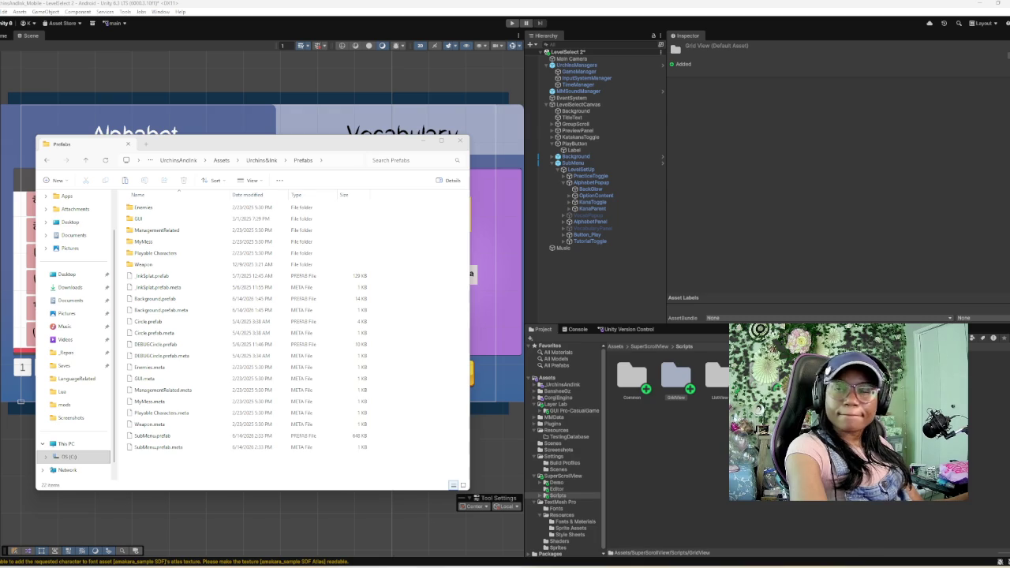
- Focus the remaining Prefabs window, then close the empty Fonts Explorer window
click(150, 424)
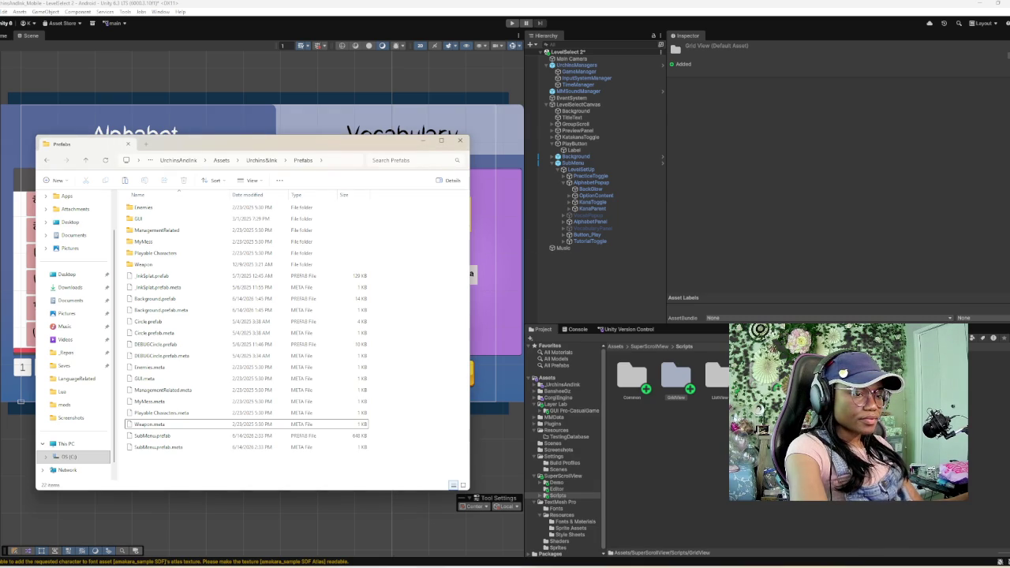
mouse_move(479, 561)
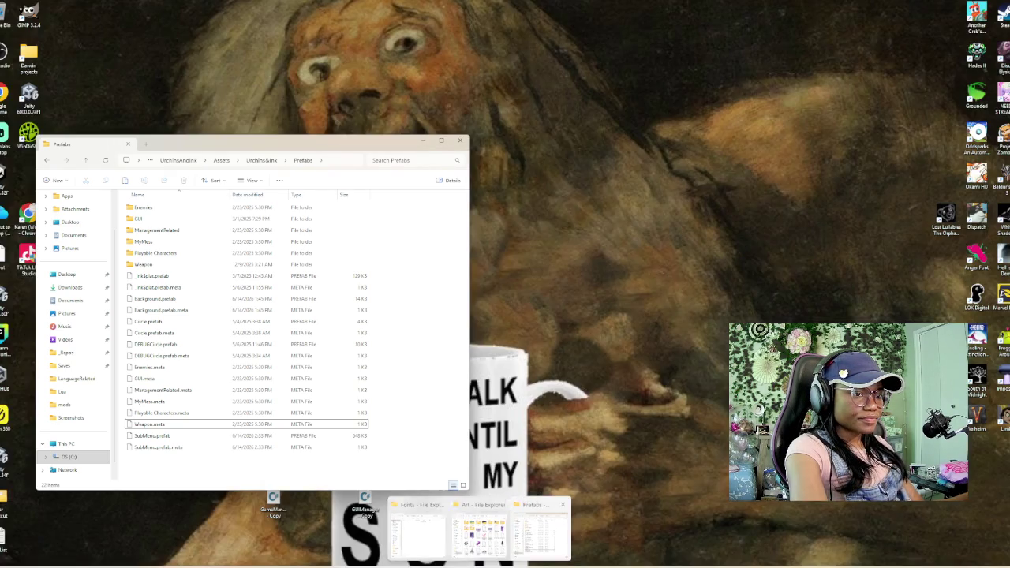
mouse_move(478, 533)
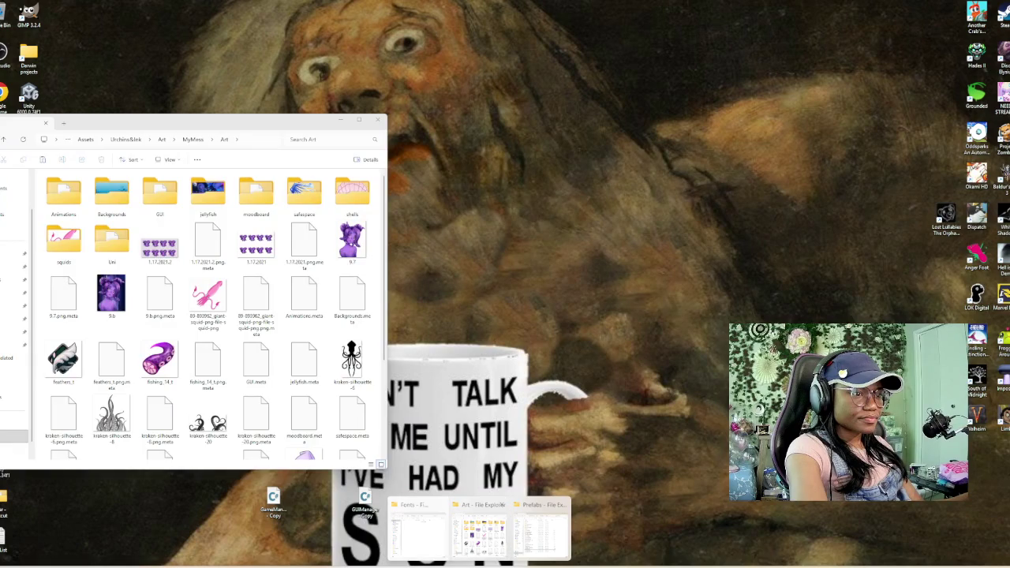
click(419, 530)
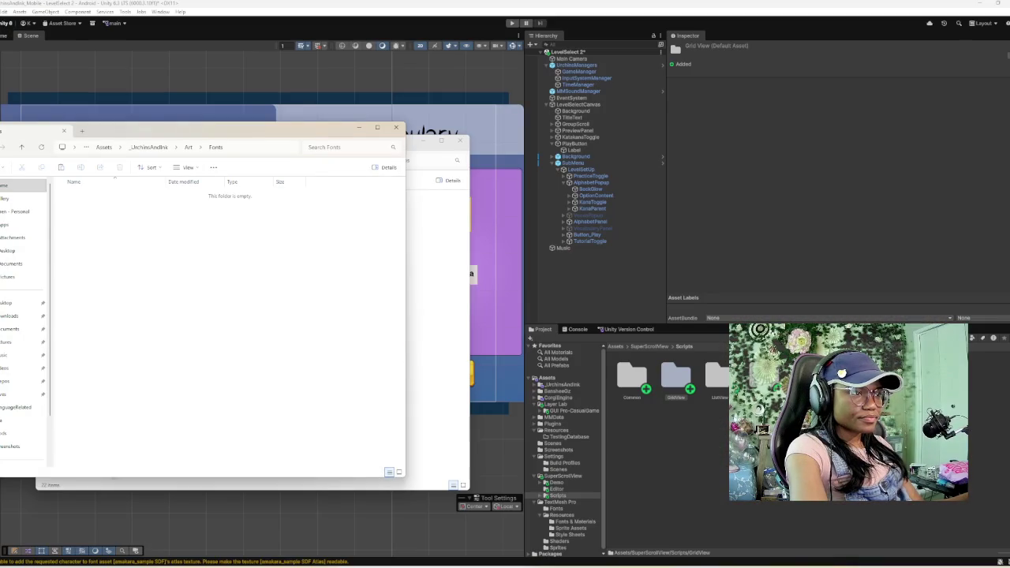
click(396, 127)
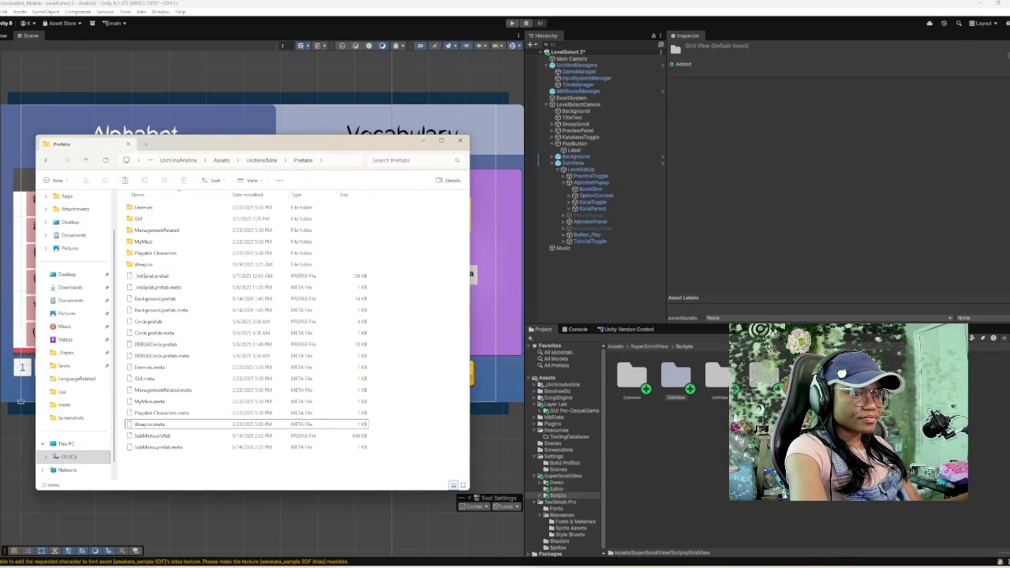
- Bring the Prefabs Explorer window back to the front
mouse_move(473, 562)
mouse_move(446, 531)
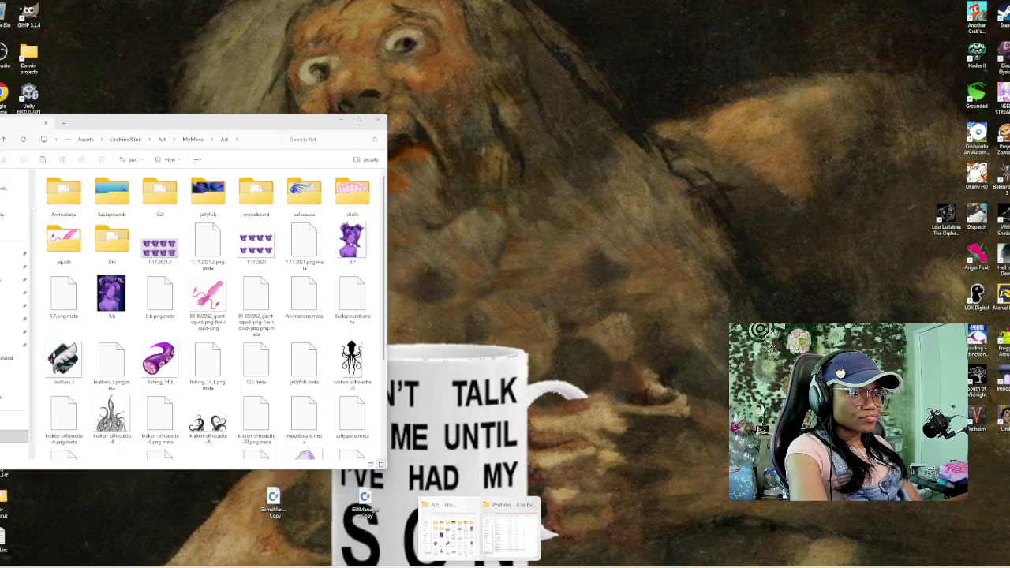
click(509, 533)
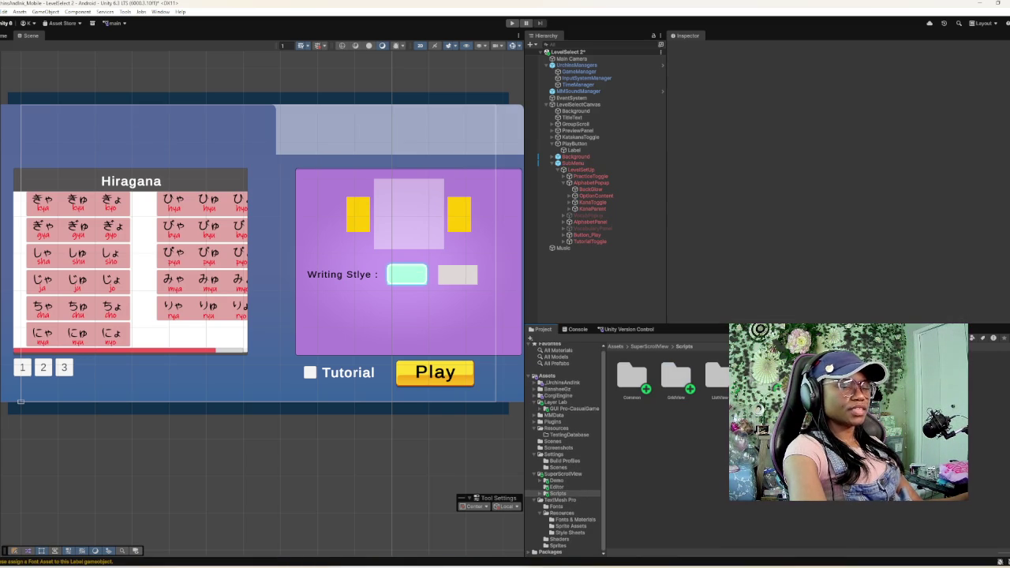
- Reveal the mobile project's _UrchinsAndInk > Prefabs folder in File Explorer using Show in Explorer
scroll(563, 450, up, 1)
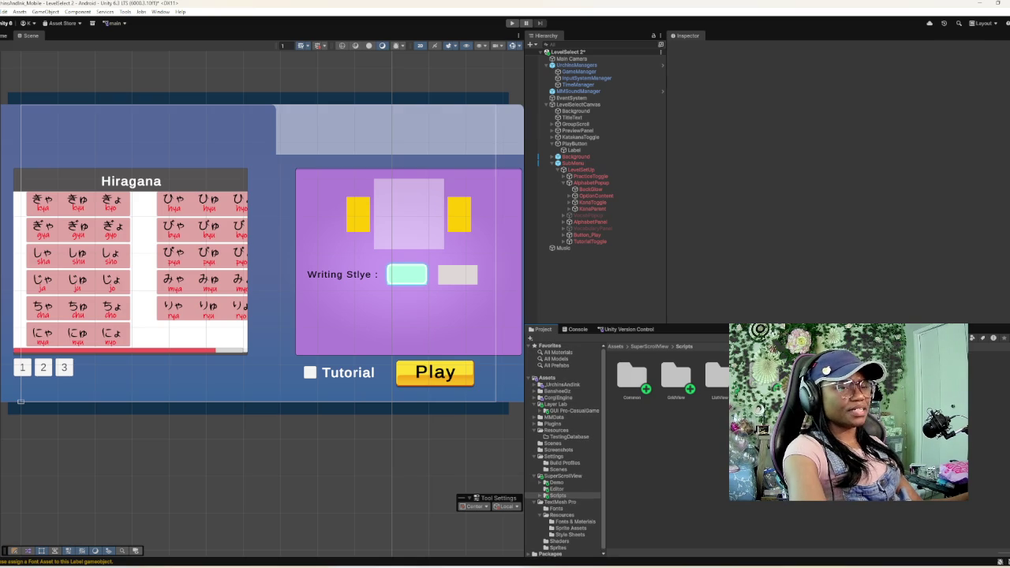
click(570, 385)
double_click(715, 377)
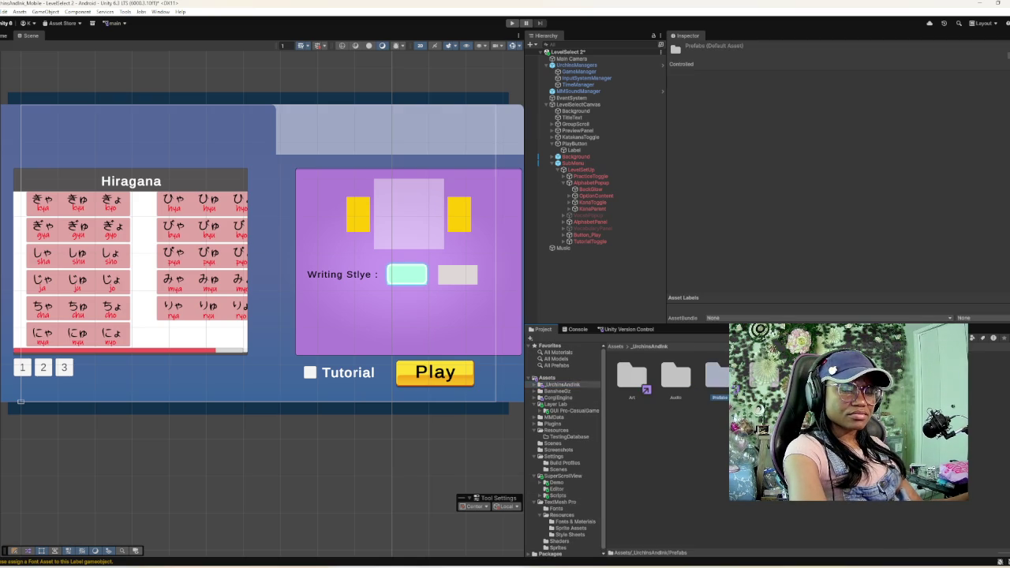
right_click(732, 430)
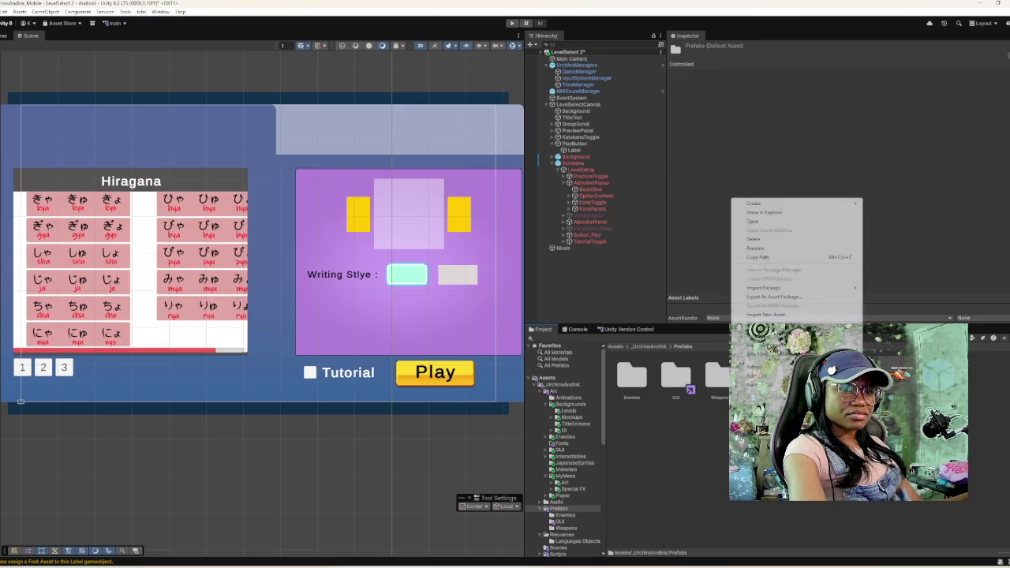
click(764, 212)
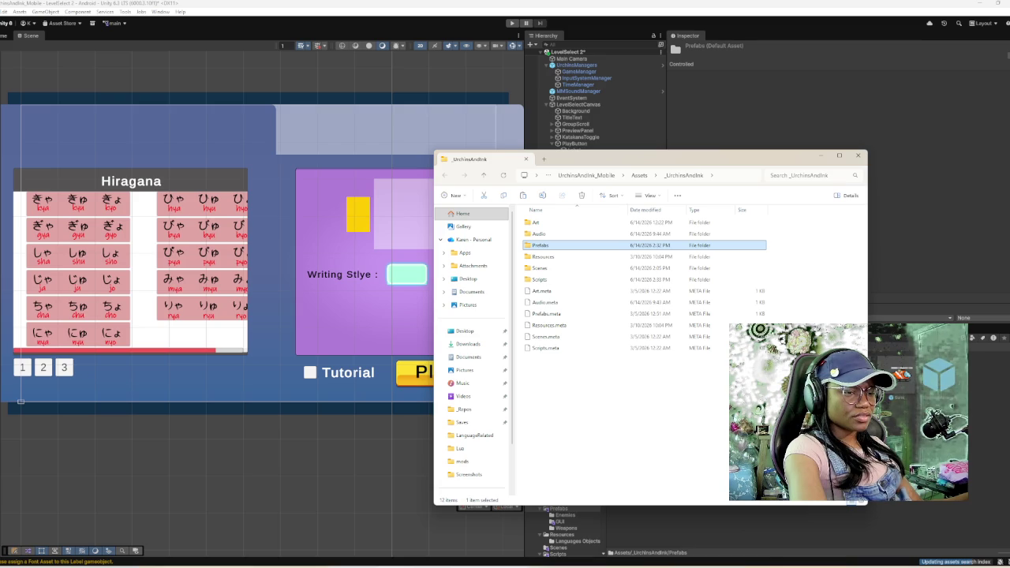
- In the older project's Prefabs folder, select SubMenu.prefab, Background.prefab and their .meta files
mouse_move(479, 562)
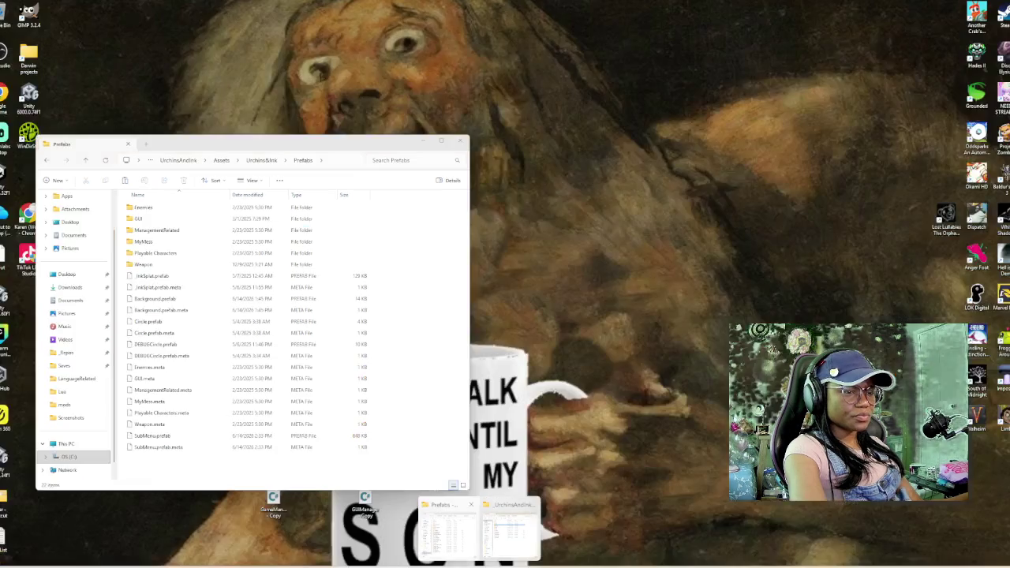
click(447, 533)
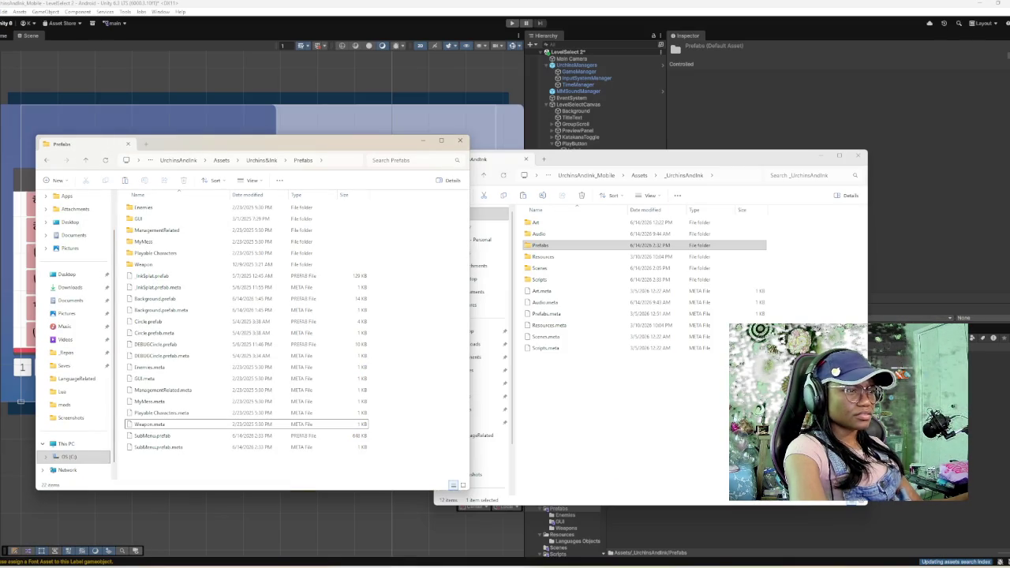
click(158, 446)
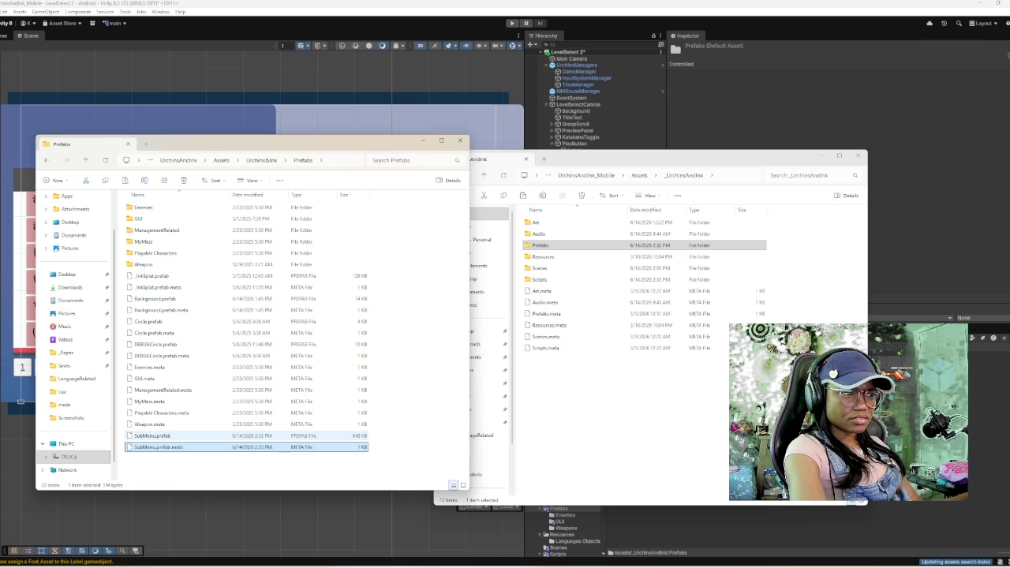
click(152, 436)
ctrl+click(158, 447)
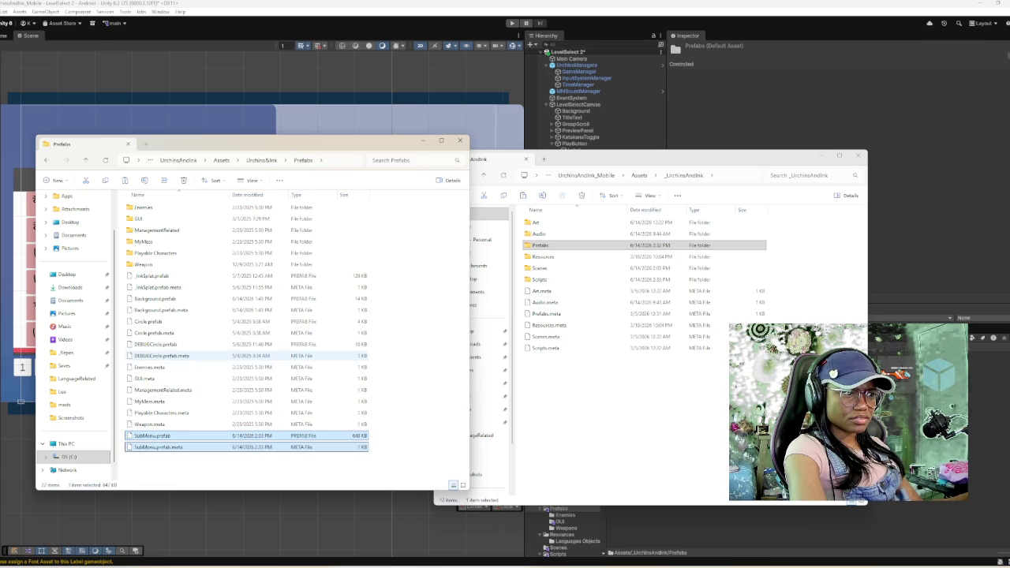
ctrl+click(160, 310)
ctrl+click(155, 298)
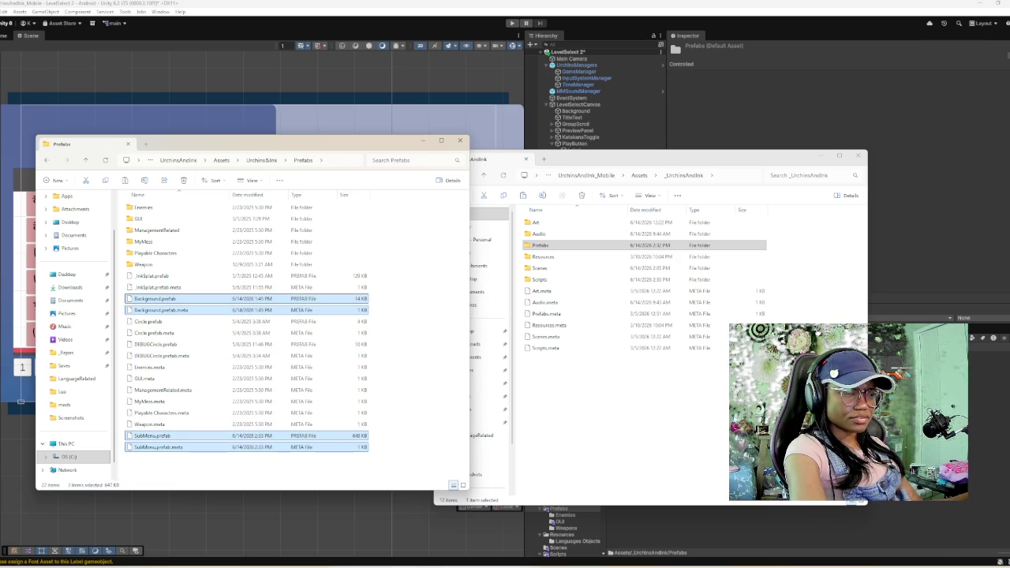
- Paste the four files into the mobile project's _UrchinsAndInk folder and move them into Prefabs
click(600, 411)
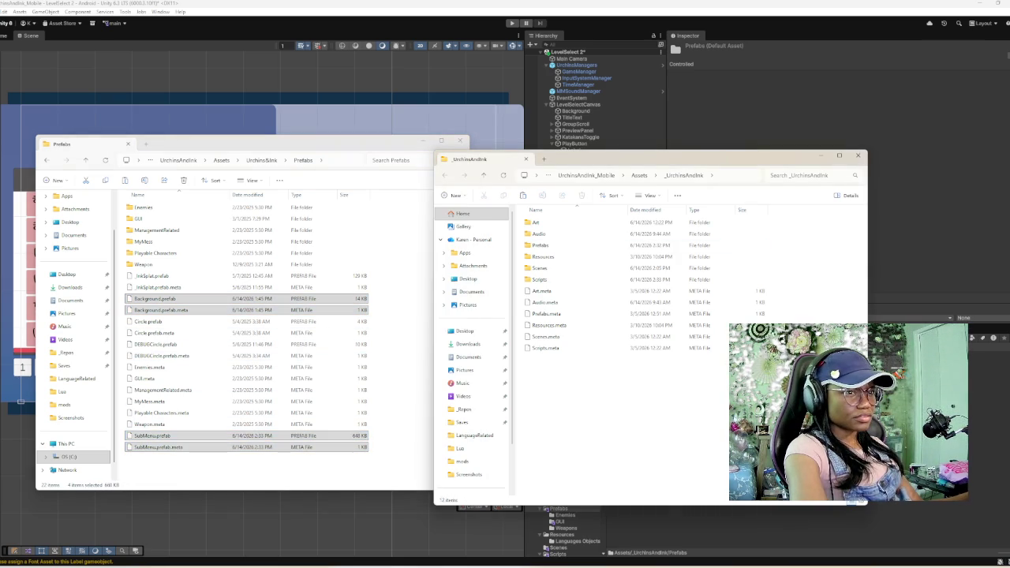
key(ctrl+v)
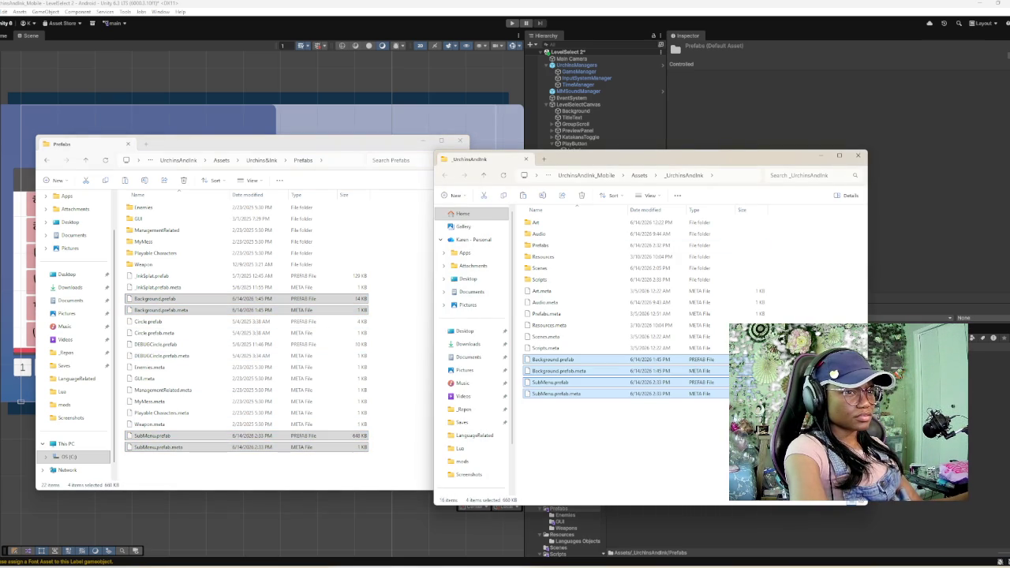
mouse_move(552, 371)
mouse_down()
mouse_move(585, 357)
mouse_move(574, 261)
mouse_move(552, 245)
mouse_up()
double_click(544, 246)
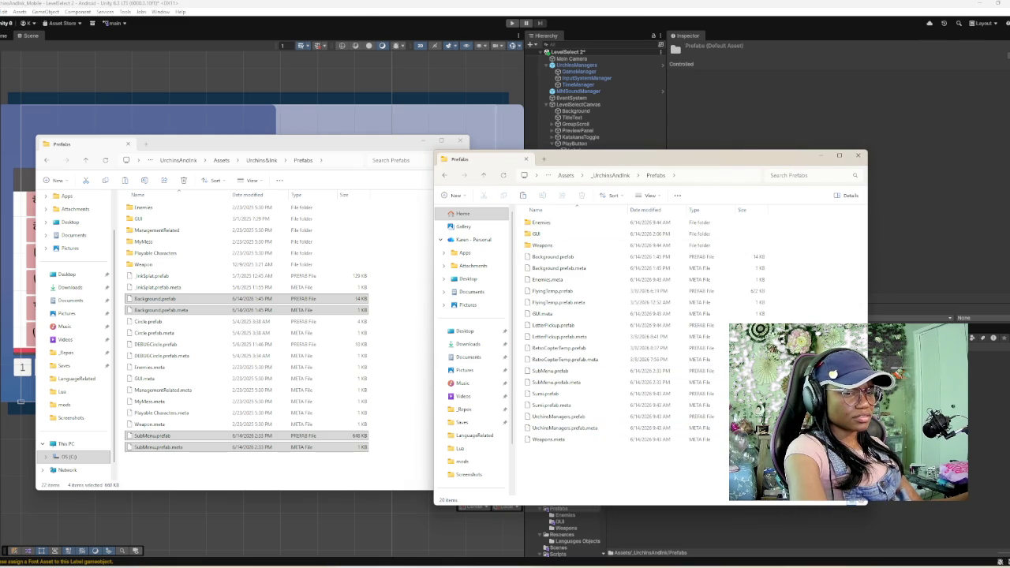
key(alt+Tab)
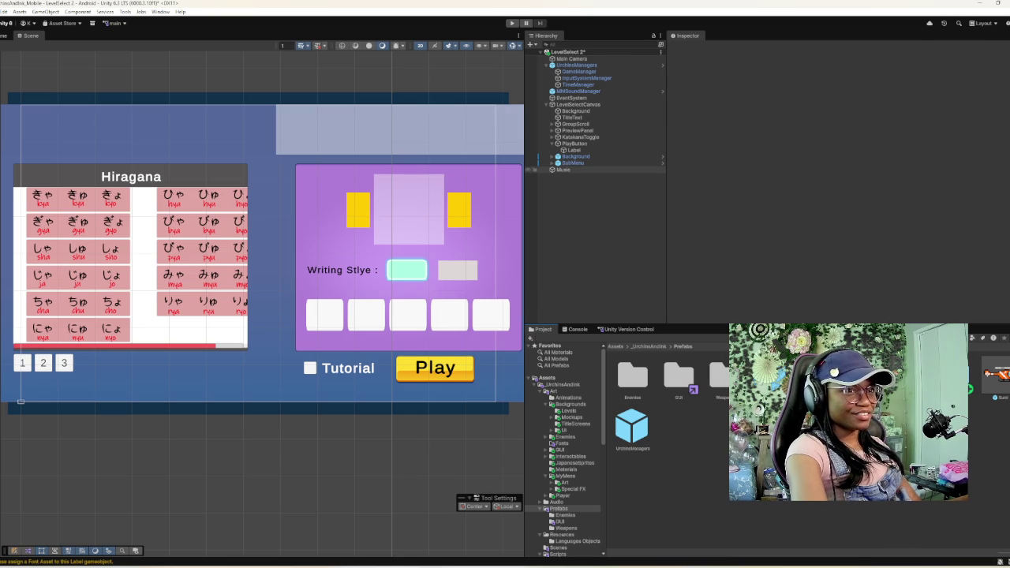
- Expand SubMenu and LevelSetUp, inspecting SubMenu, LevelSetUp, PracticeToggle and AlphabetPopup
click(553, 162)
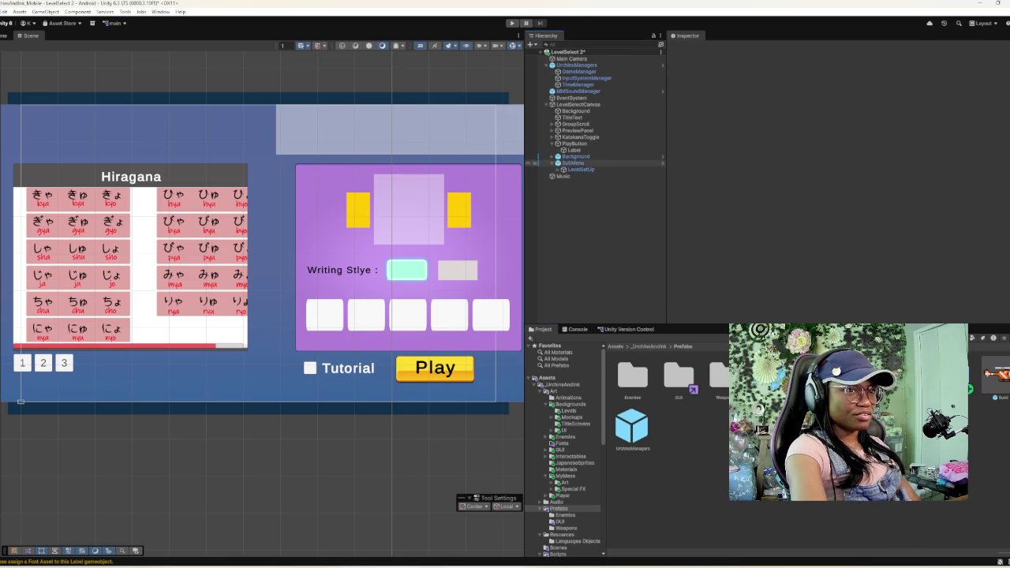
click(573, 163)
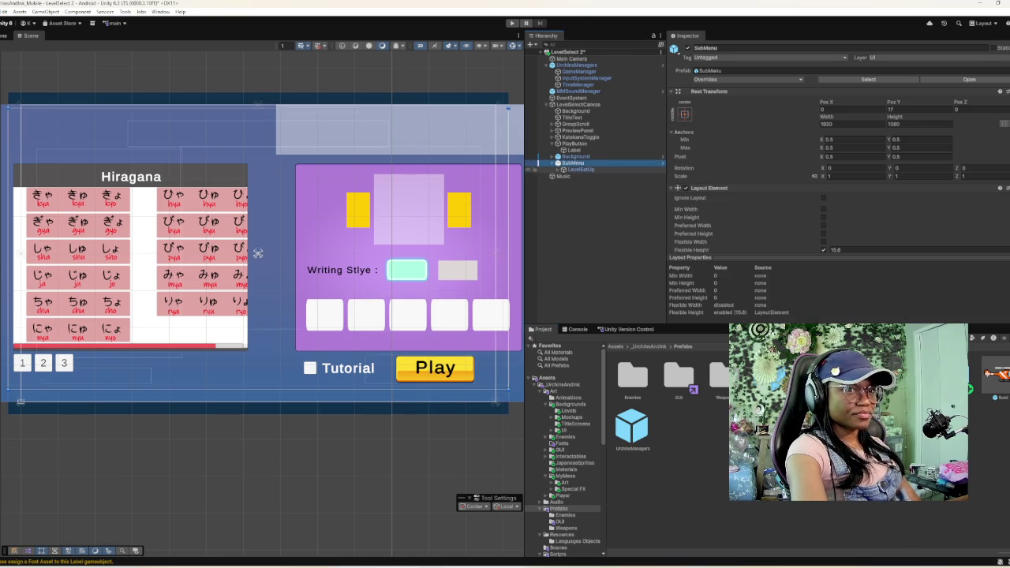
key(Right)
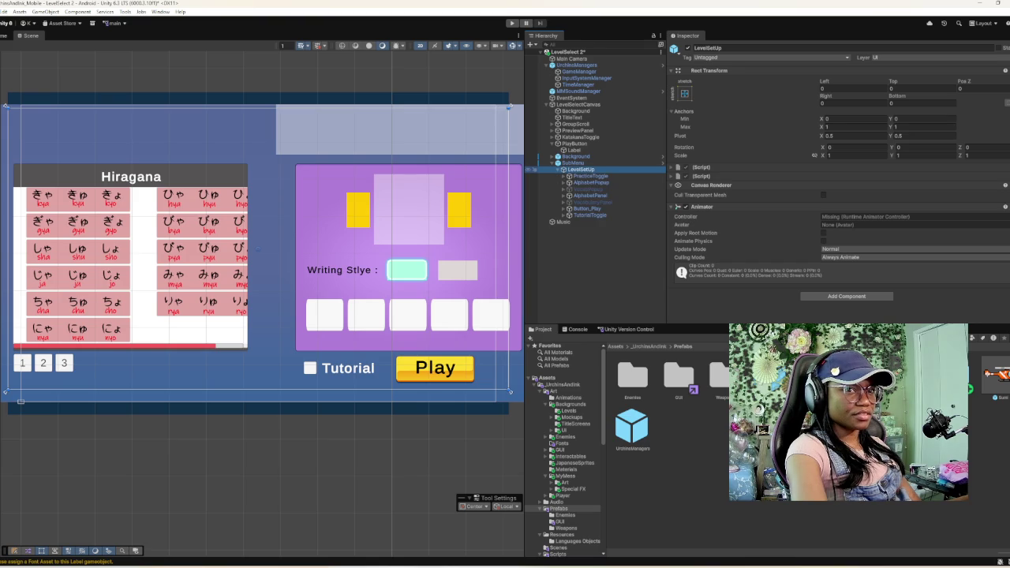
key(Down)
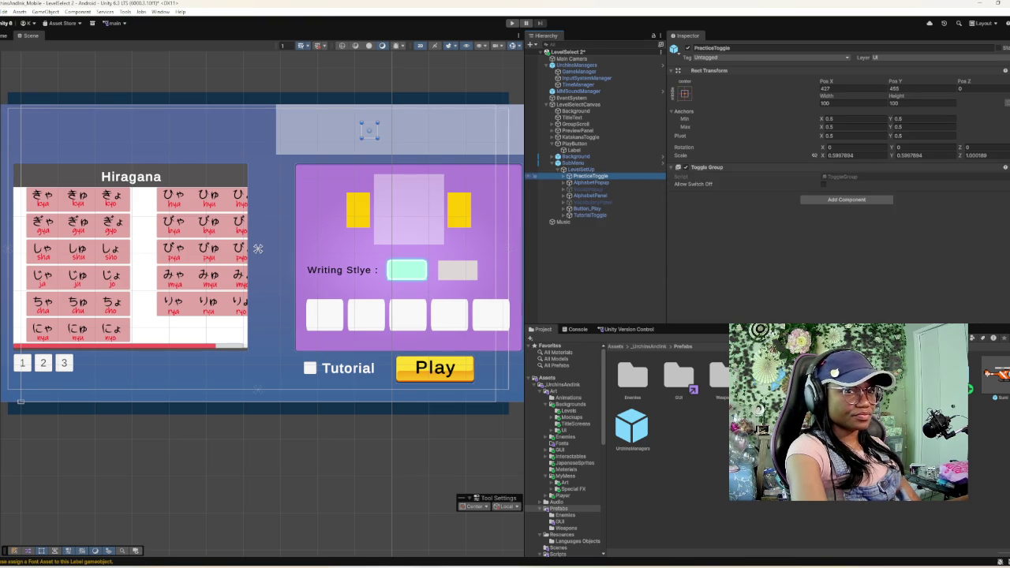
key(Down)
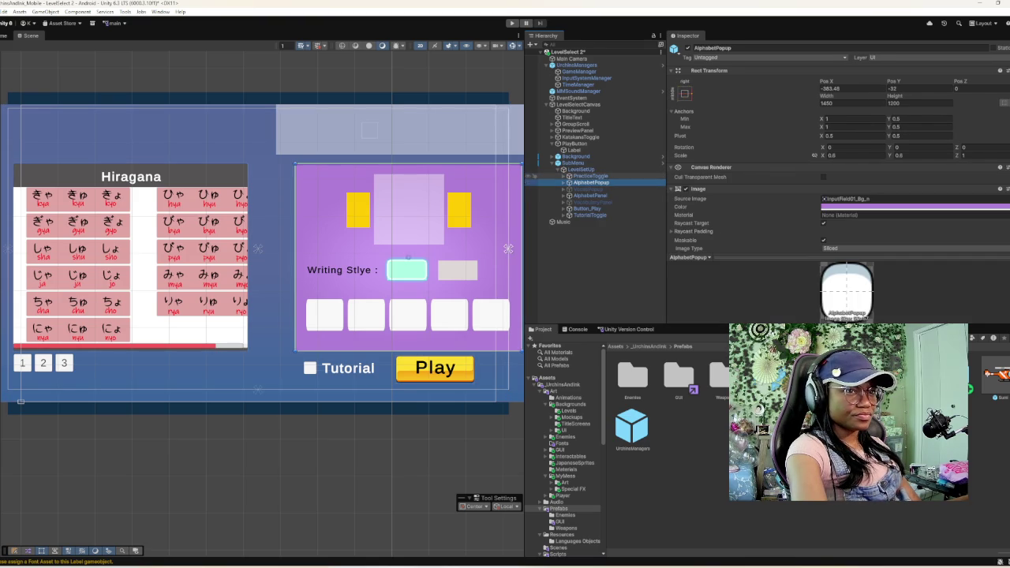
key(Up)
key(Up)
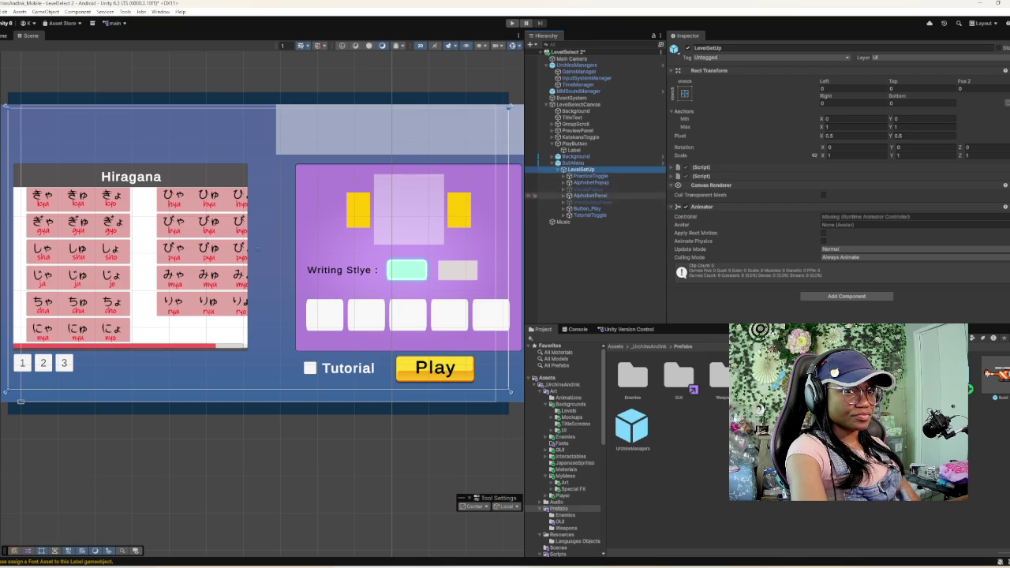
key(Down)
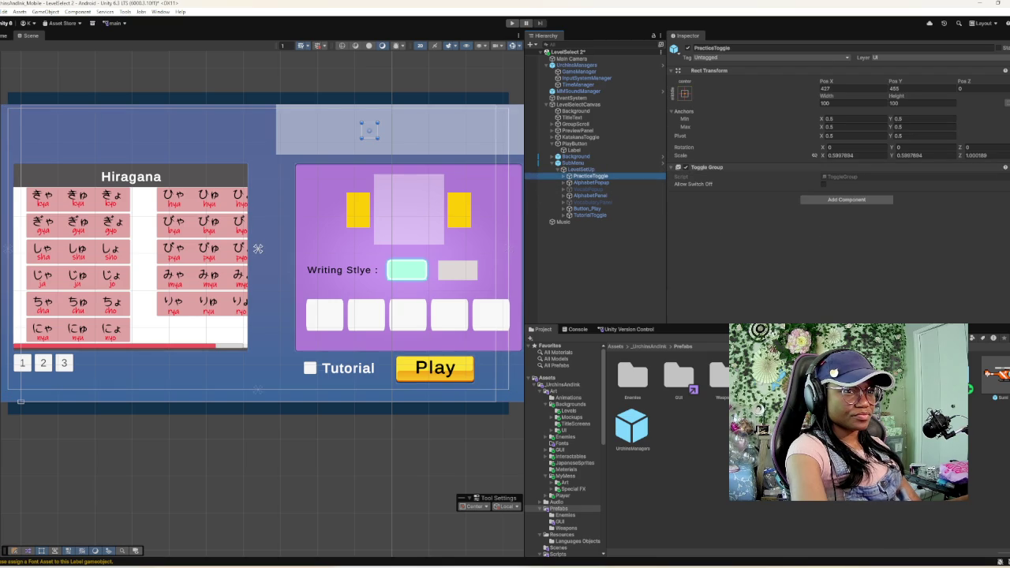
key(Up)
key(Up)
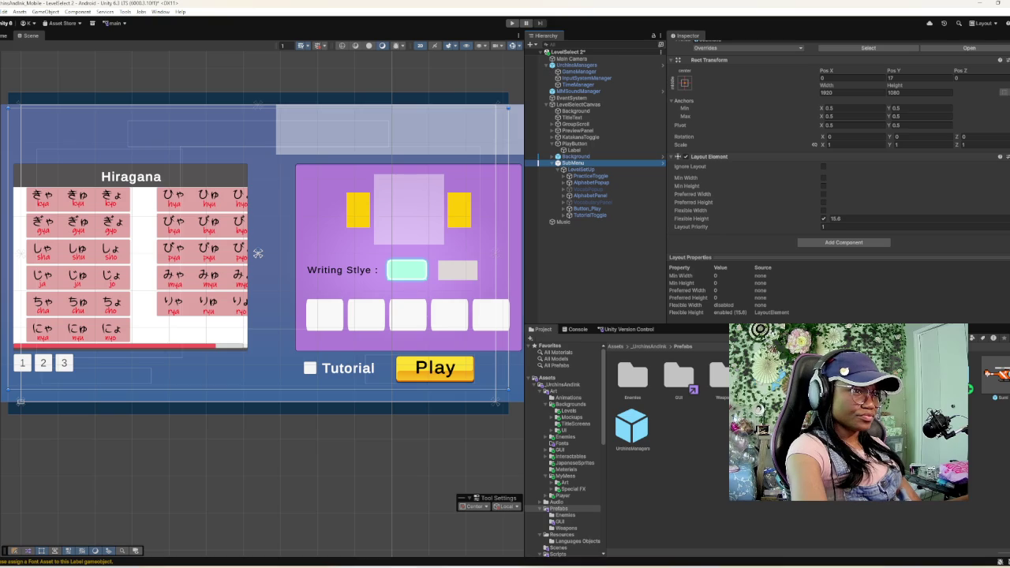
scroll(391, 327, down, 5)
scroll(390, 327, up, 2)
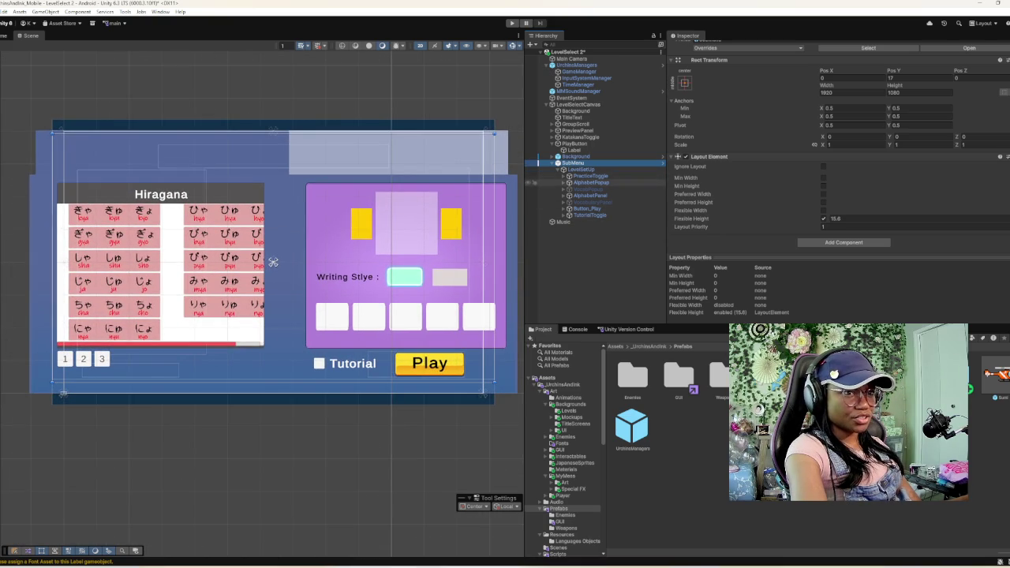
- Expand AlphabetPopup, KanaParent and KanaTileHolder to reveal the five LetterTile objects
click(545, 182)
scroll(789, 197, down, 2)
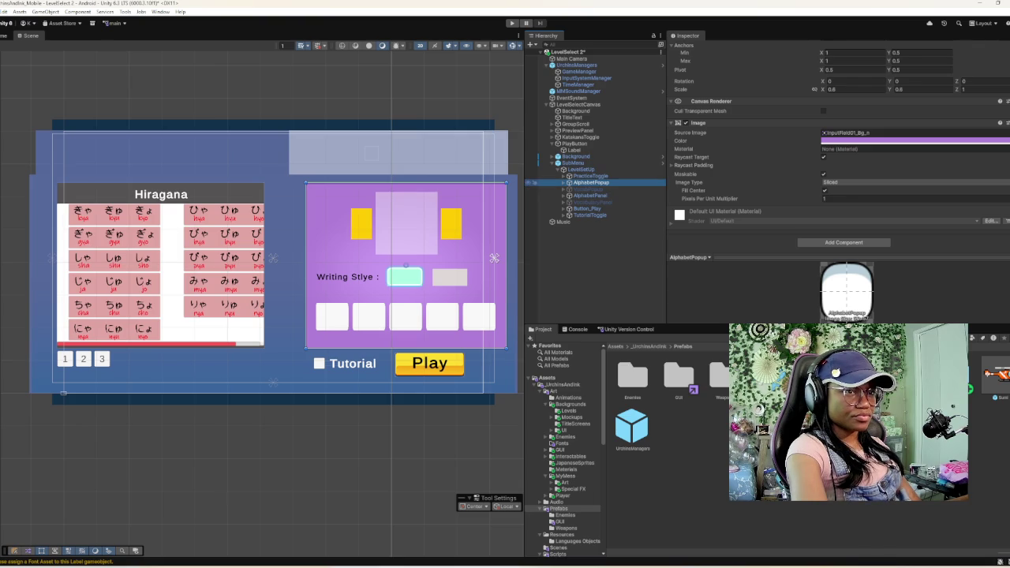
key(Right)
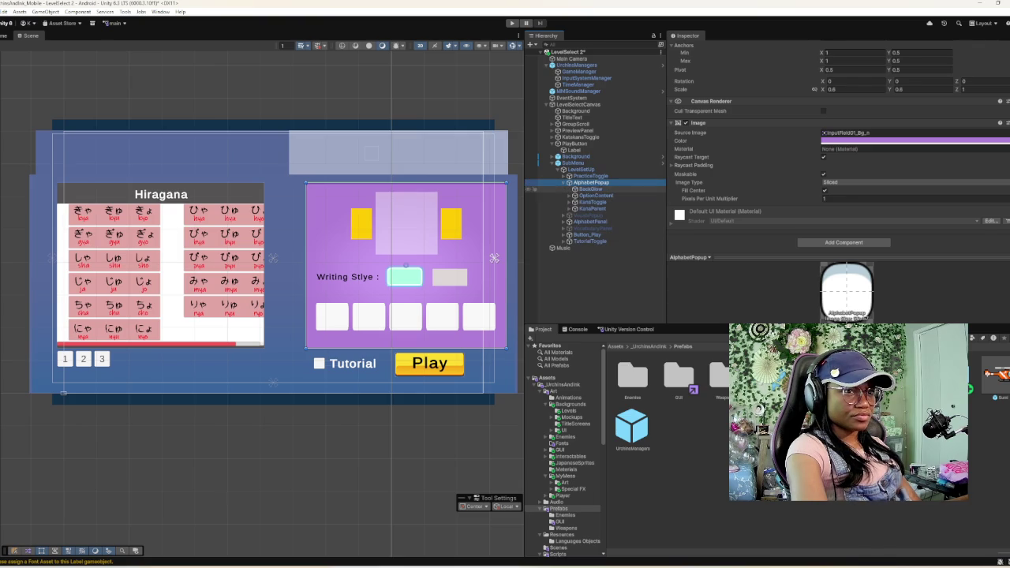
key(Down)
key(Down)
key(Down)
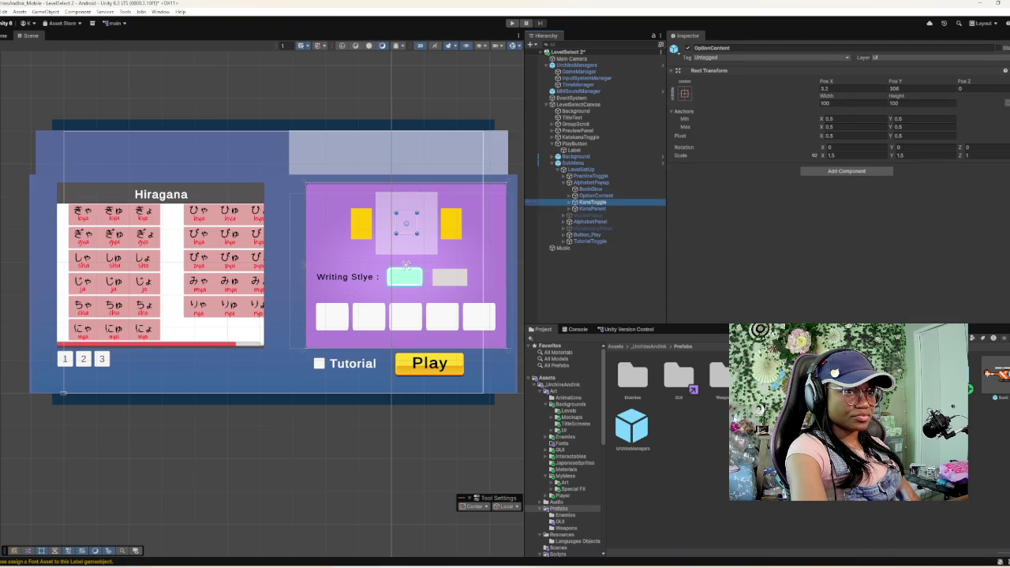
key(Down)
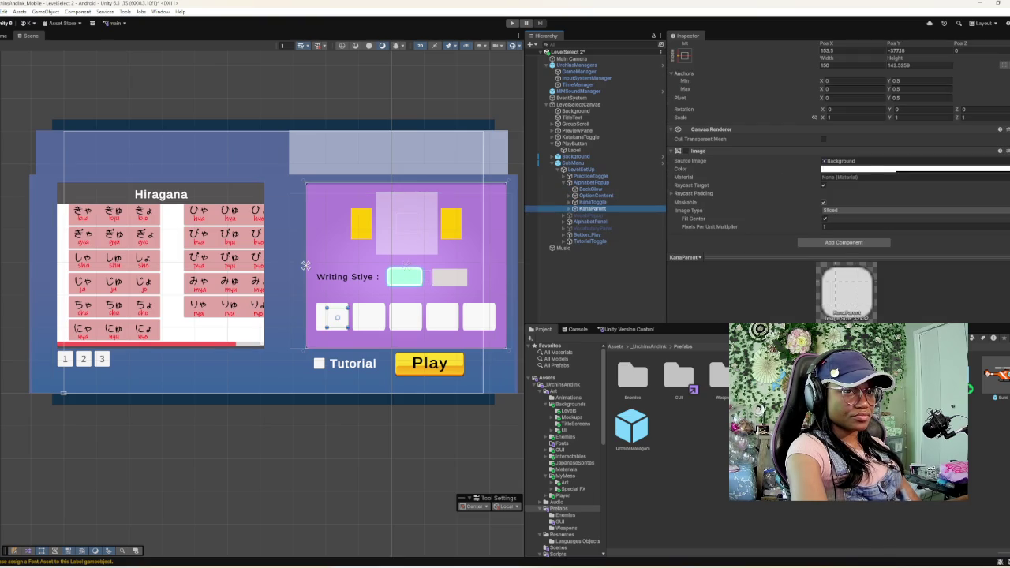
key(Right)
key(Down)
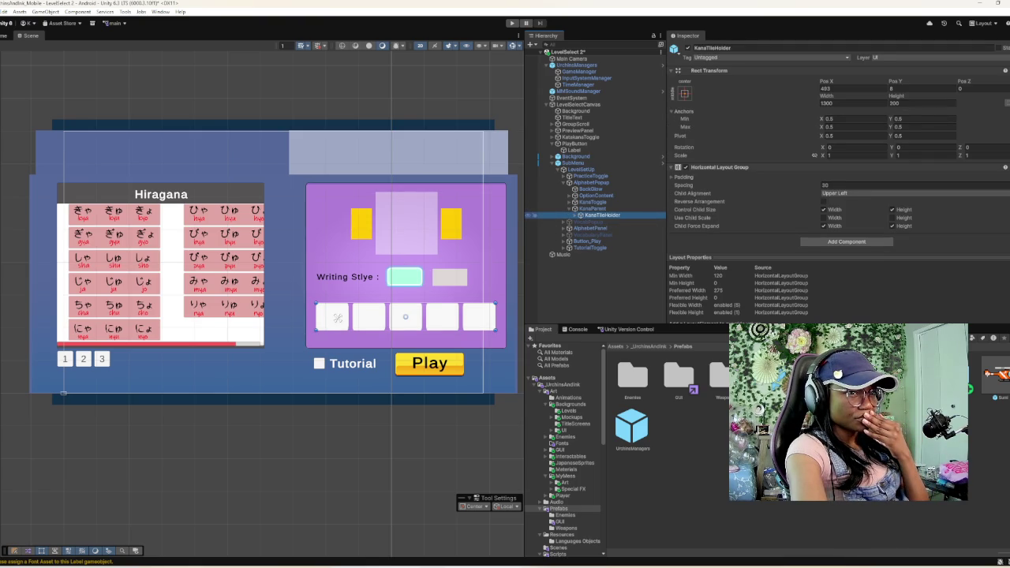
key(Right)
key(Down)
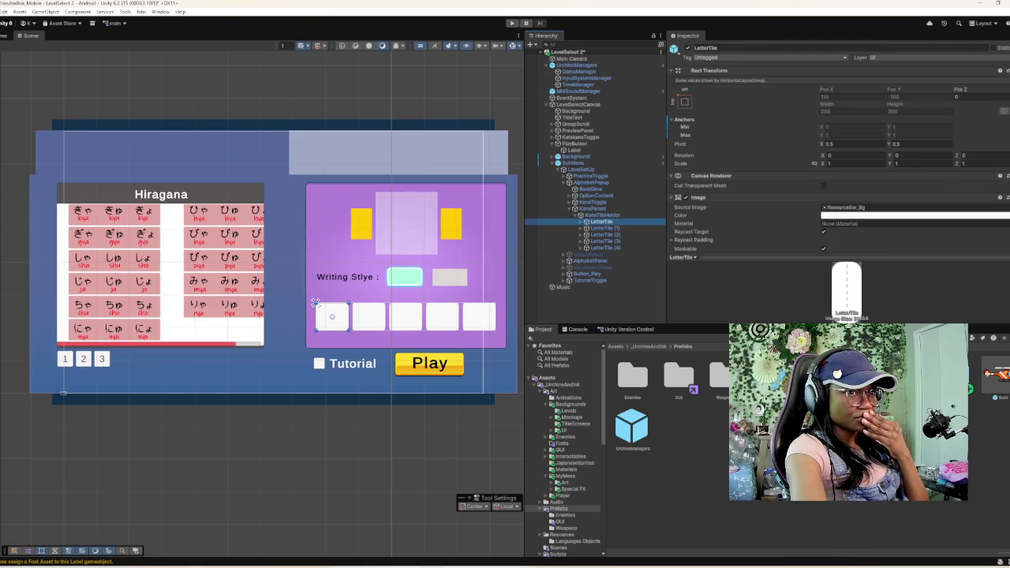
scroll(836, 157, down, 3)
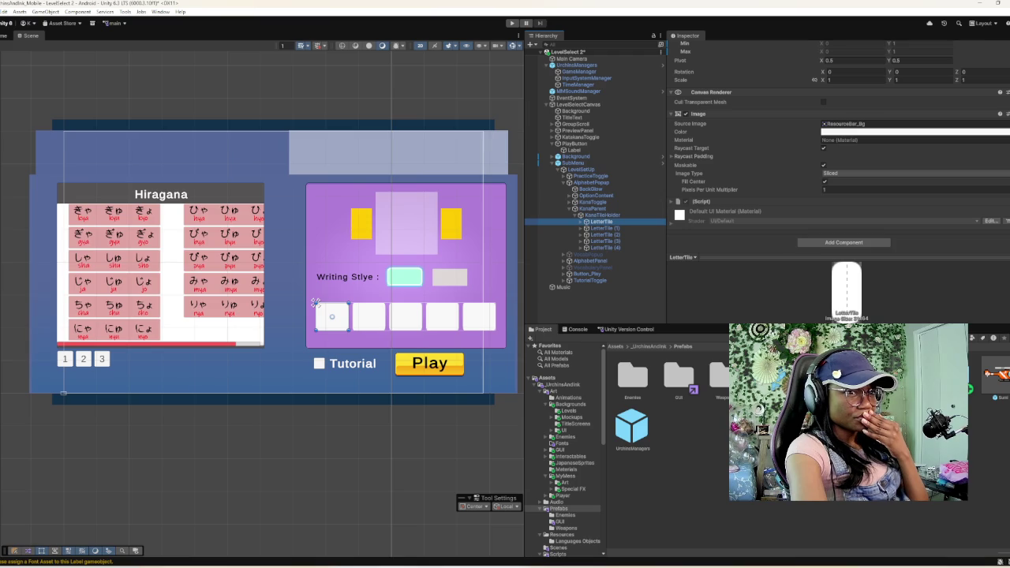
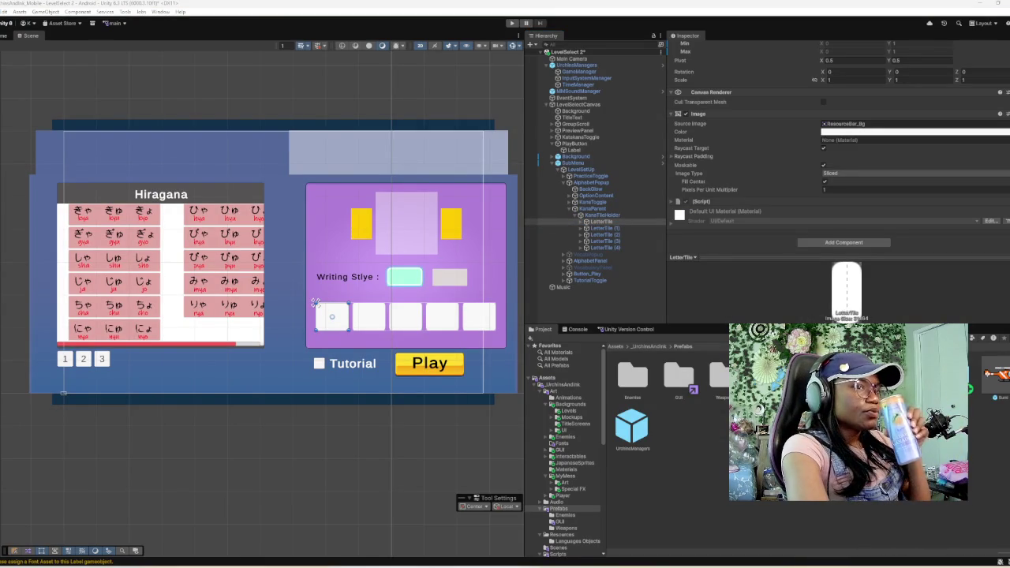
- Select LevelSetUp in the Hierarchy, then browse to the Scripts folder in the Project window
click(580, 170)
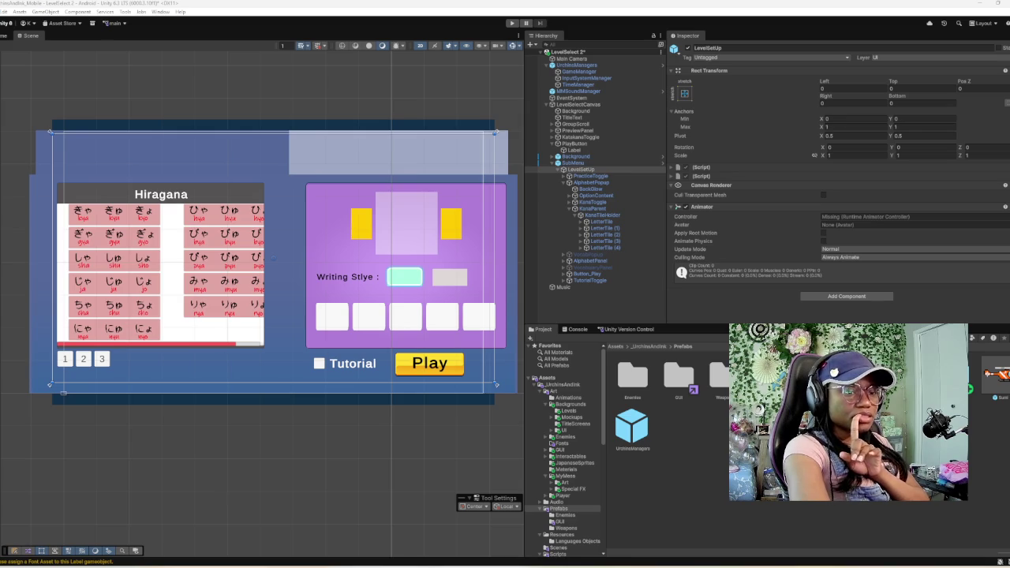
scroll(564, 450, down, 5)
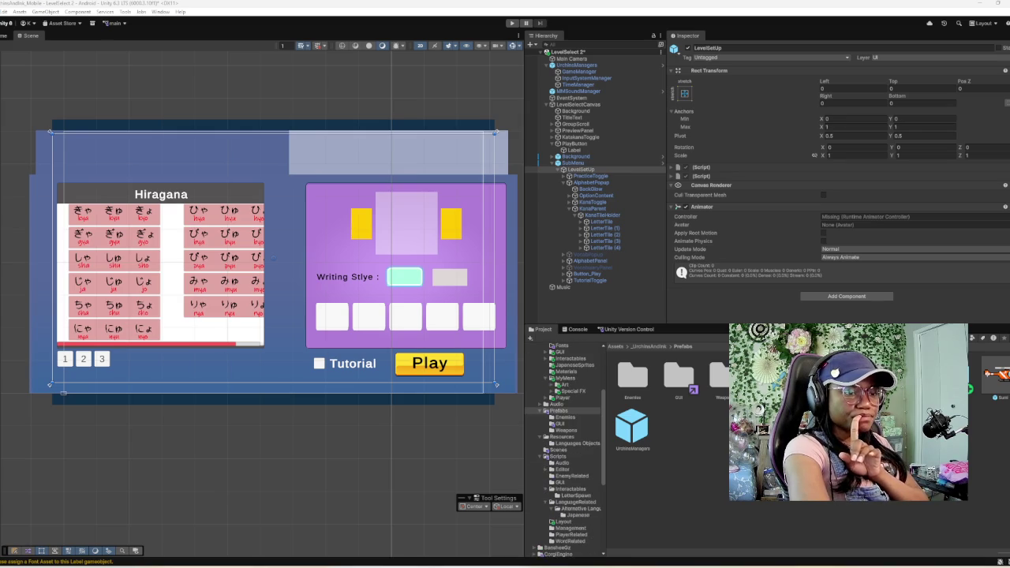
click(557, 456)
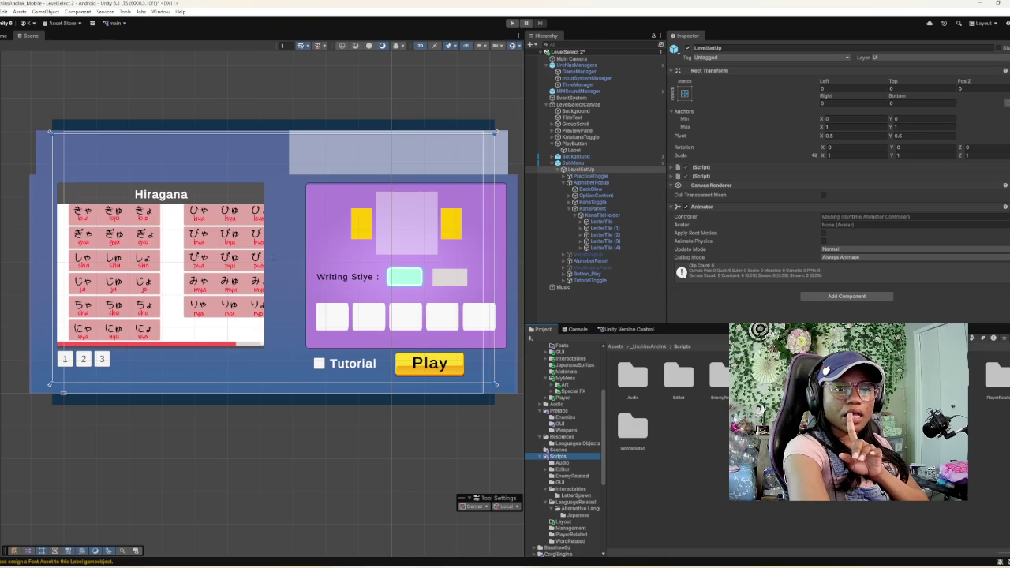
- Delete the Scripts/Layout folder and open the GUI scripts folder as a compact list
click(564, 521)
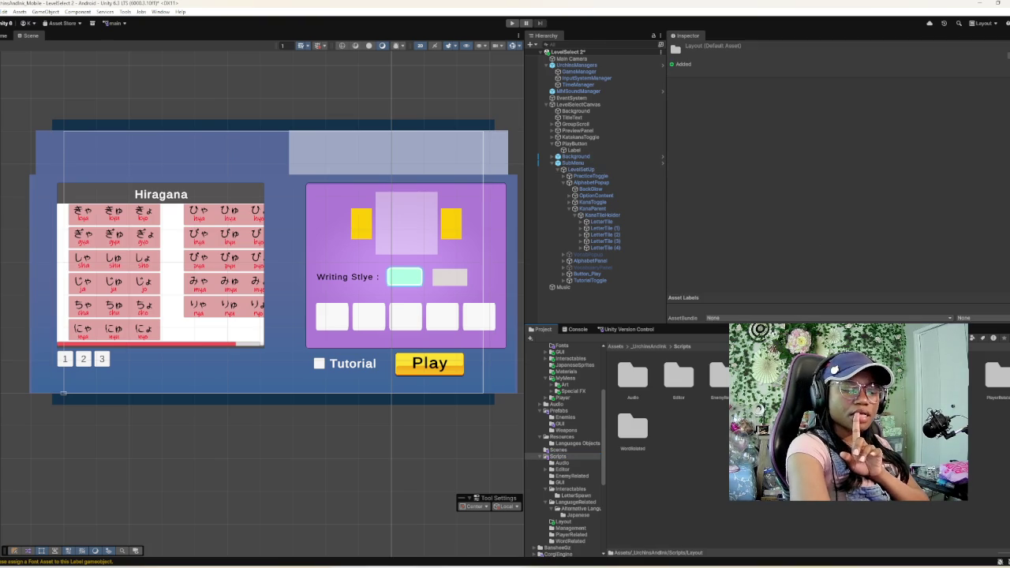
key(Delete)
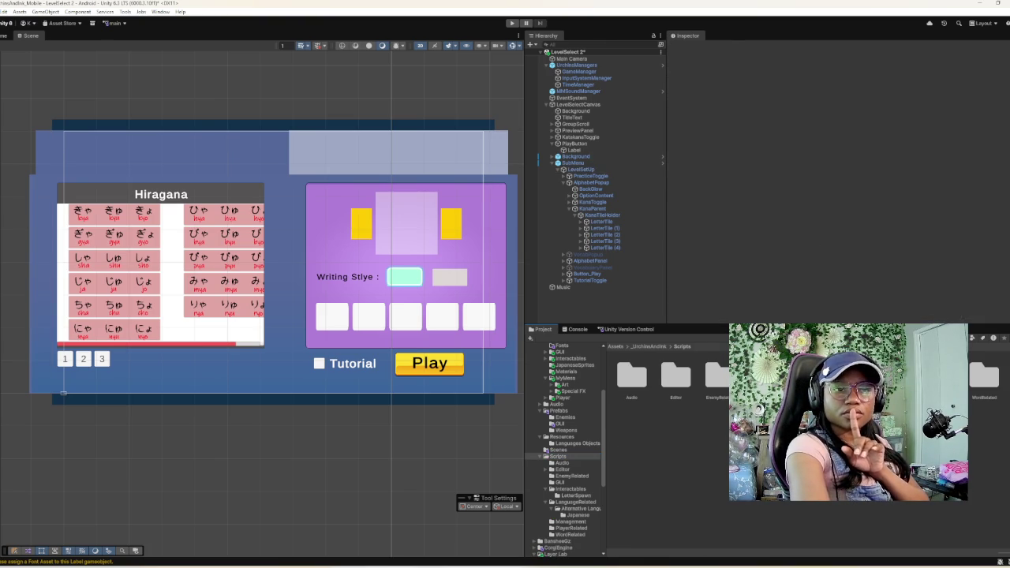
click(561, 482)
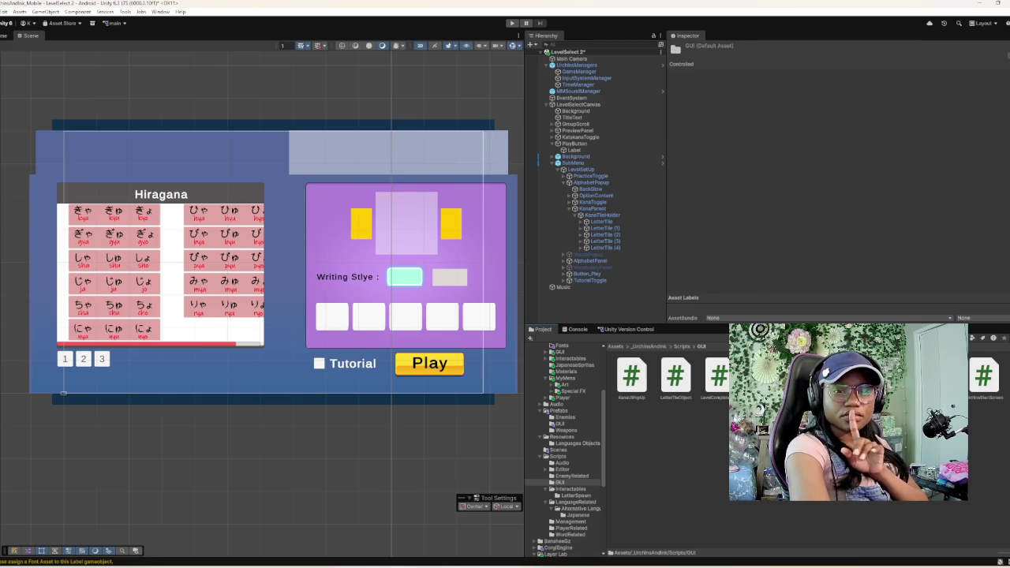
scroll(671, 379, down, 3)
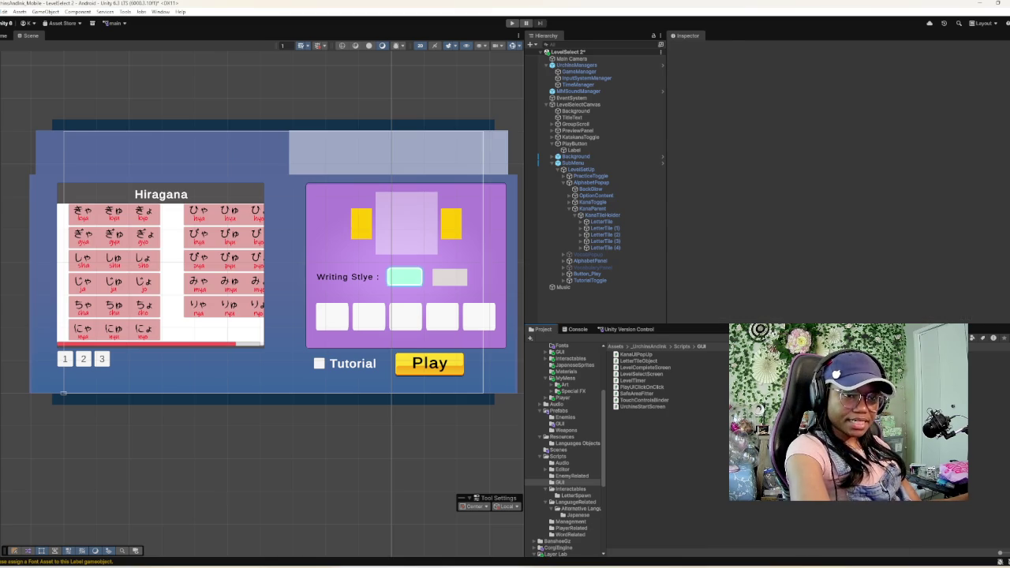
right_click(676, 446)
- Reveal the GUI folder in File Explorer, pasting and then removing the Background and SubMenu prefab files
click(710, 185)
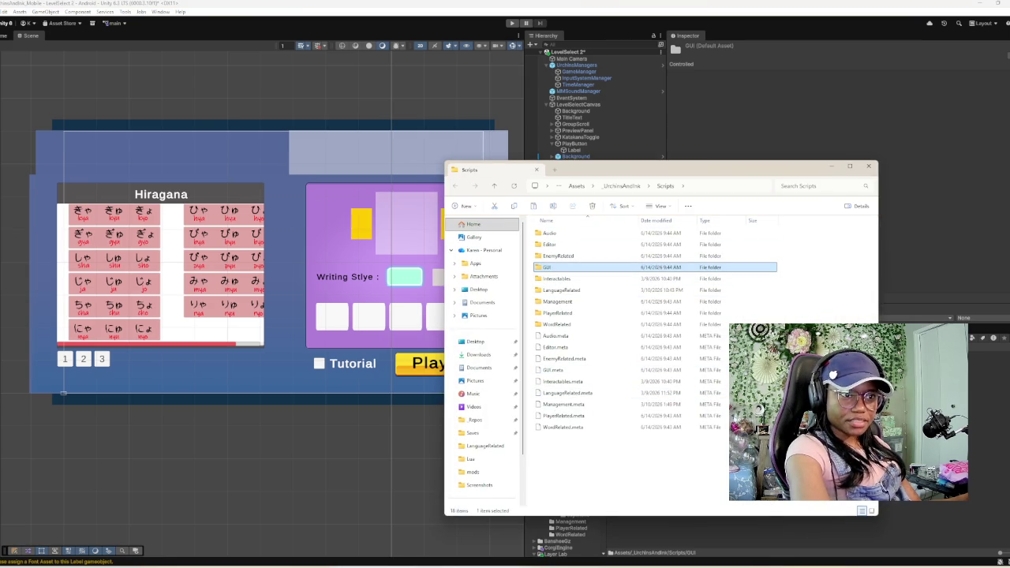
key(Return)
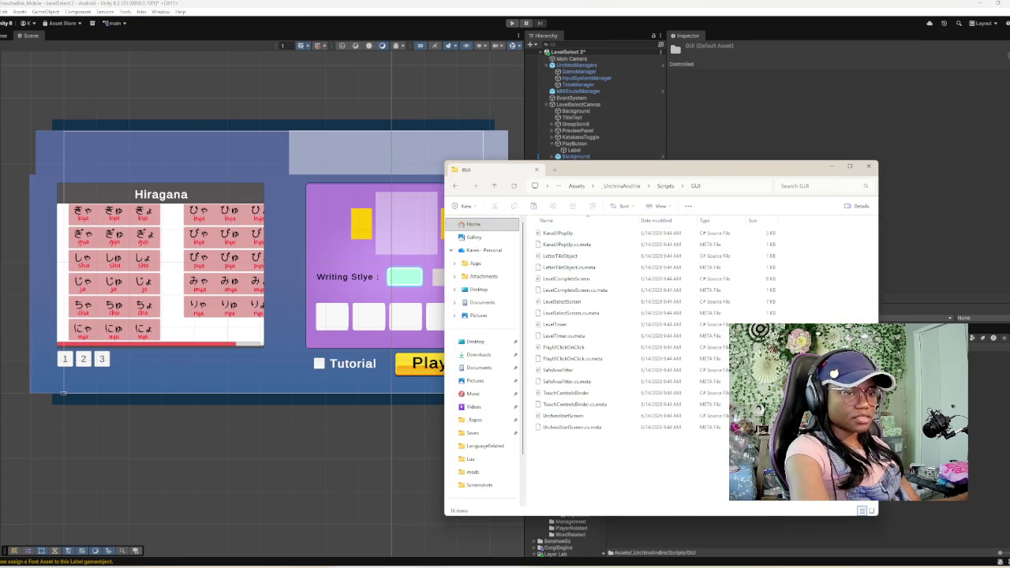
key(ctrl+v)
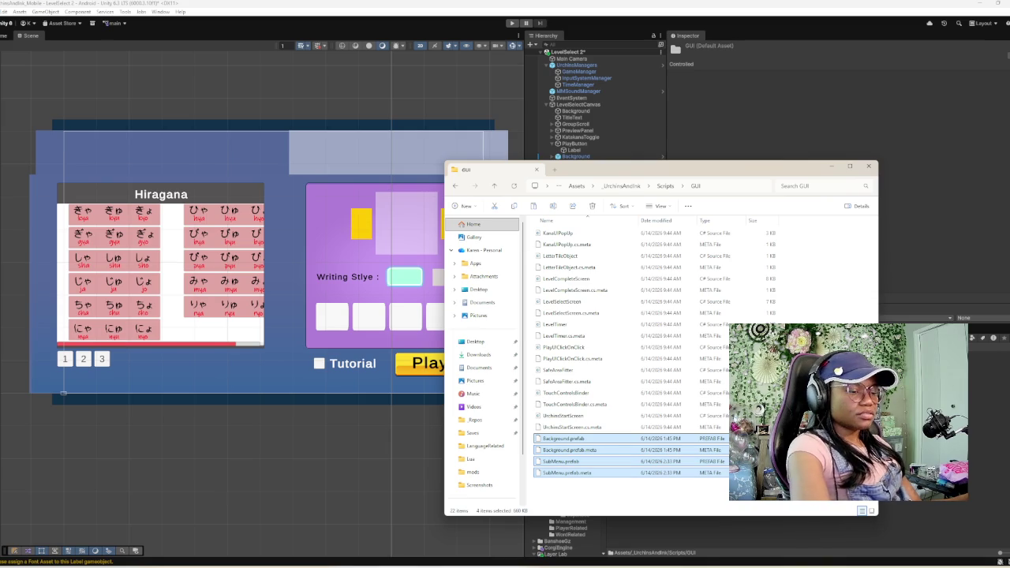
key(Delete)
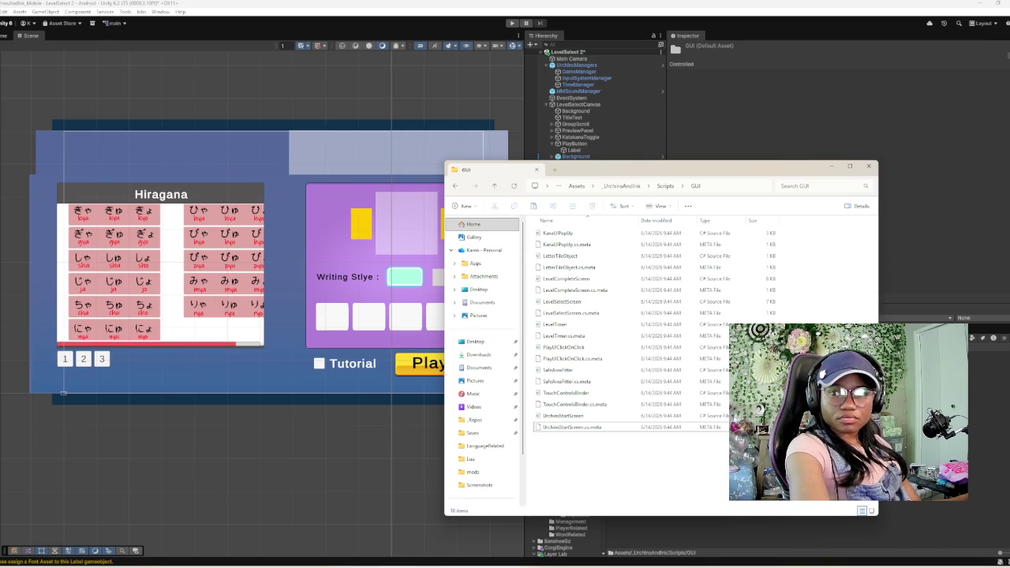
key(alt+Tab)
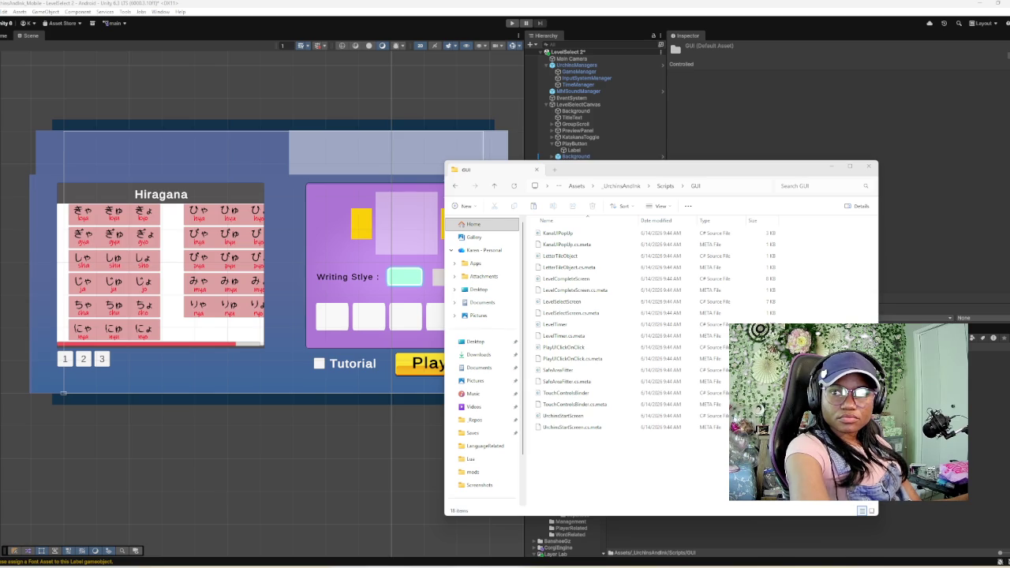
- Copy LevelSetUpManager.cs and its .meta from the other project's GUI folder into this one
mouse_move(631, 169)
mouse_down()
mouse_move(340, 169)
mouse_move(205, 129)
mouse_up()
double_click(127, 238)
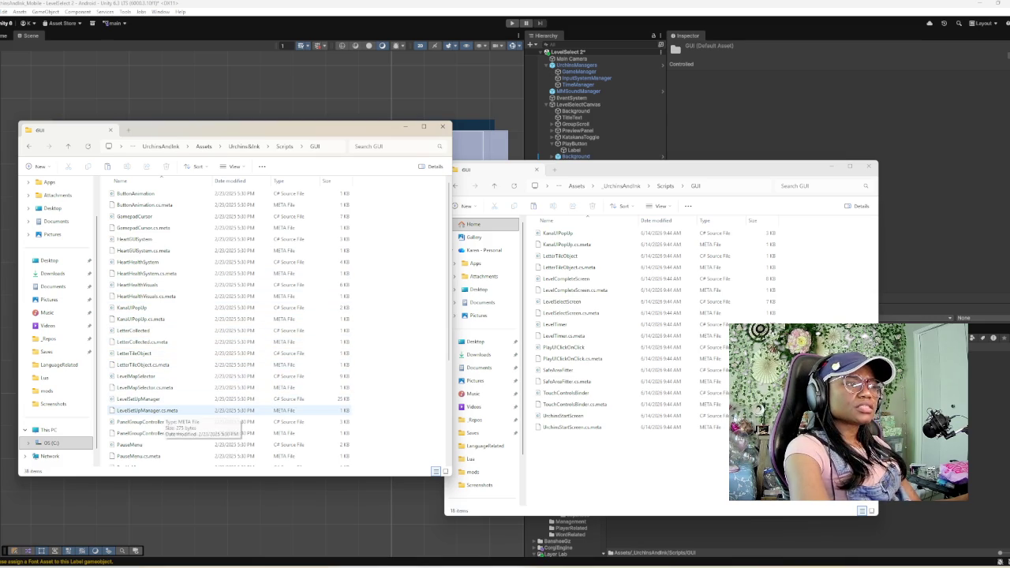
click(157, 410)
shift+click(154, 399)
mouse_move(154, 404)
mouse_down()
mouse_move(623, 382)
mouse_move(623, 395)
mouse_up()
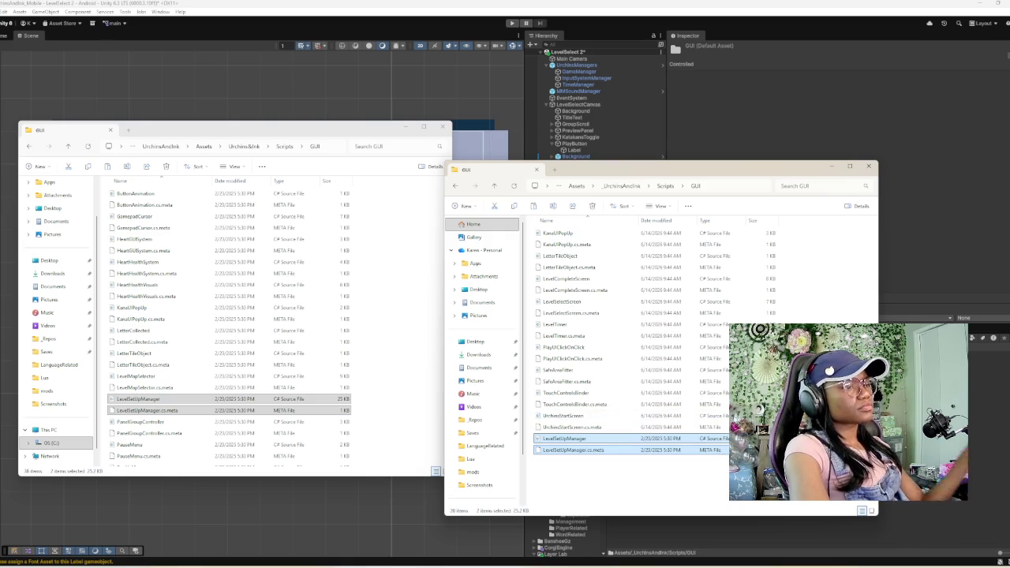
click(623, 482)
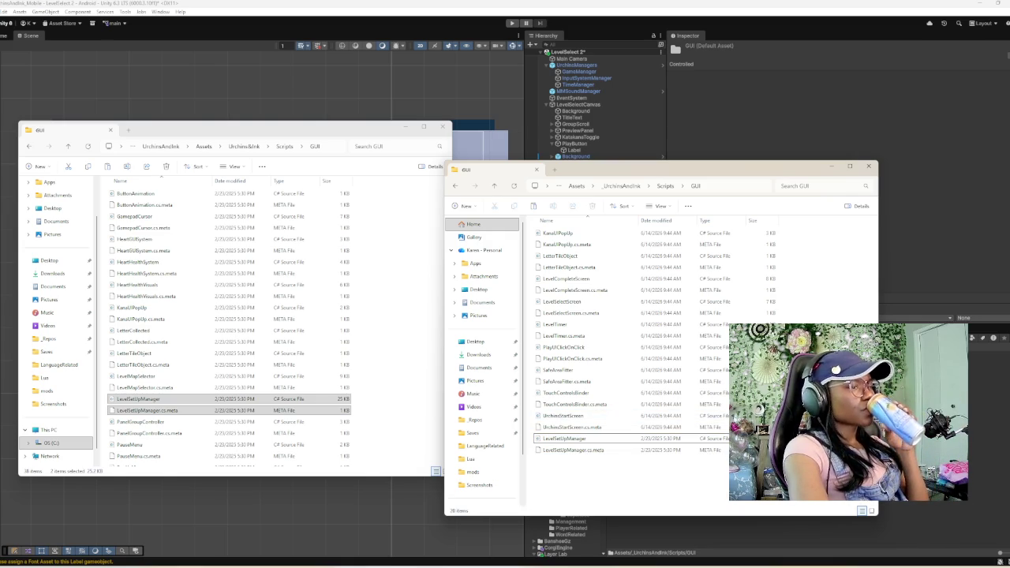
key(alt+Tab)
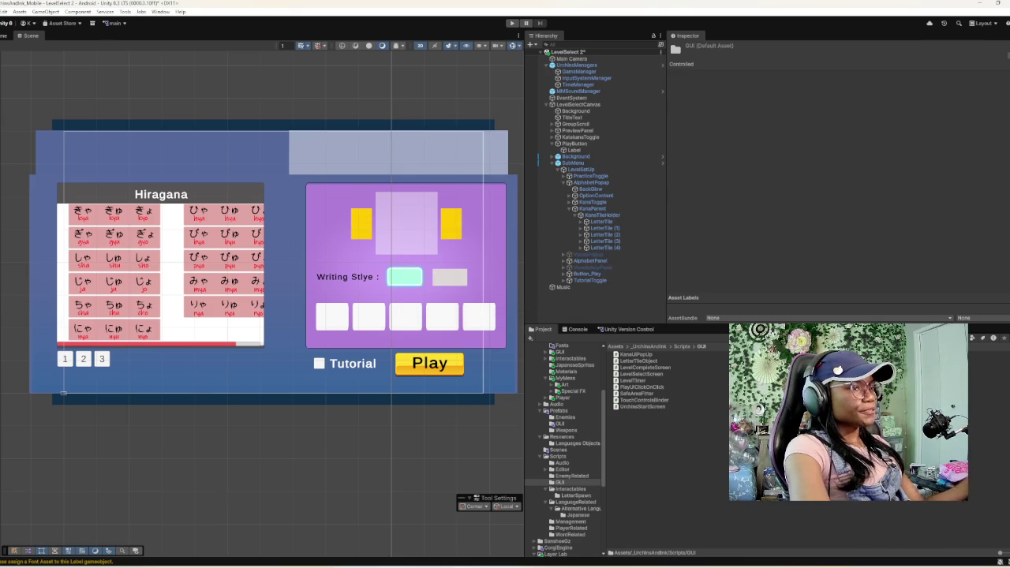
- Review the Console's LevelSetUpManager CS0246 errors and read the first error's full message
click(639, 400)
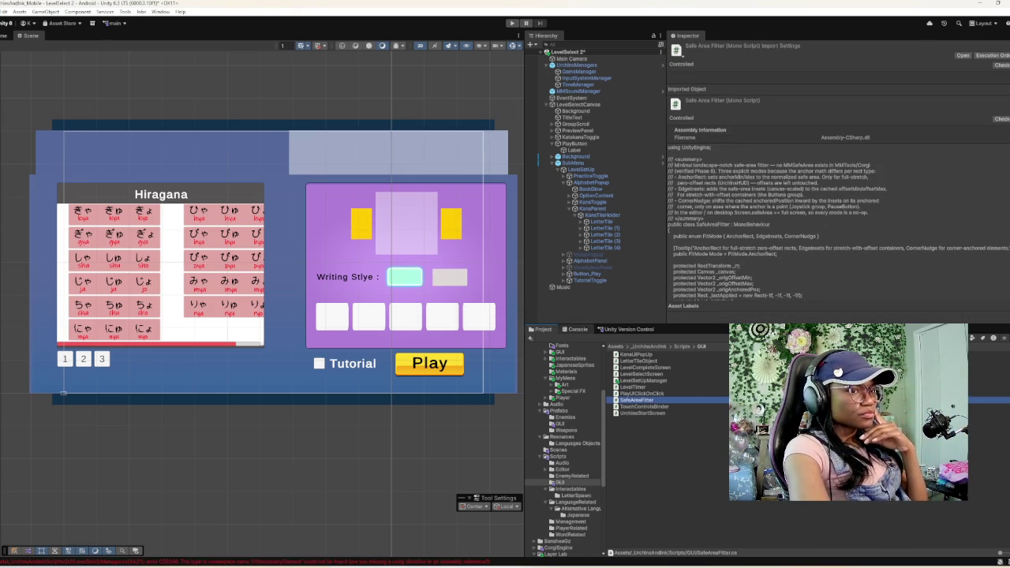
click(577, 329)
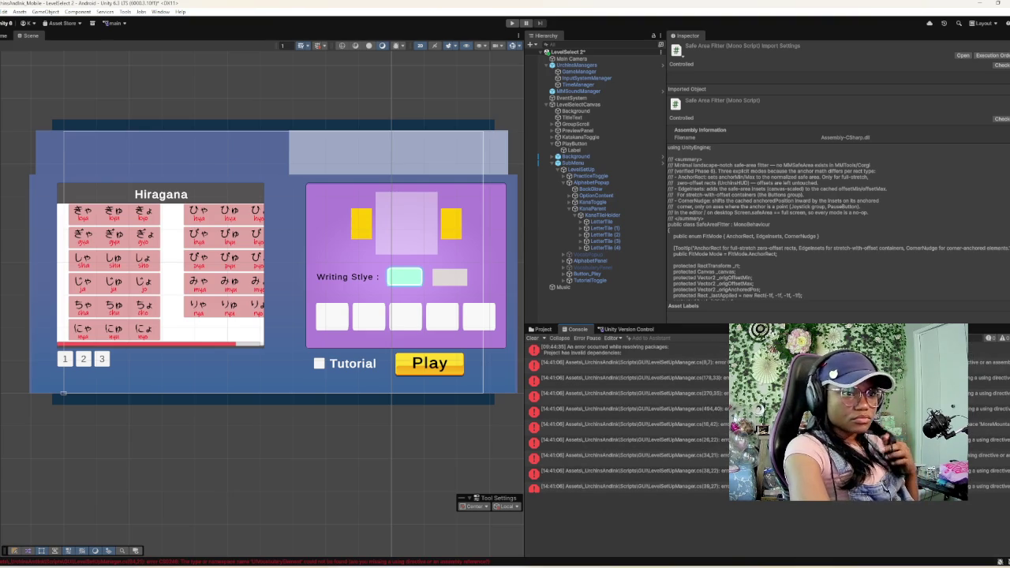
click(623, 362)
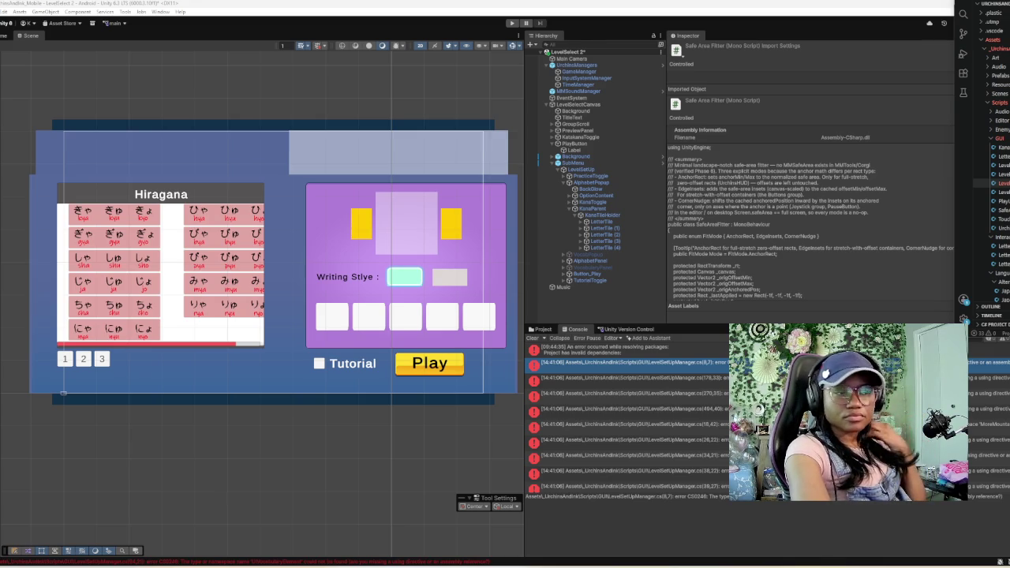
click(543, 329)
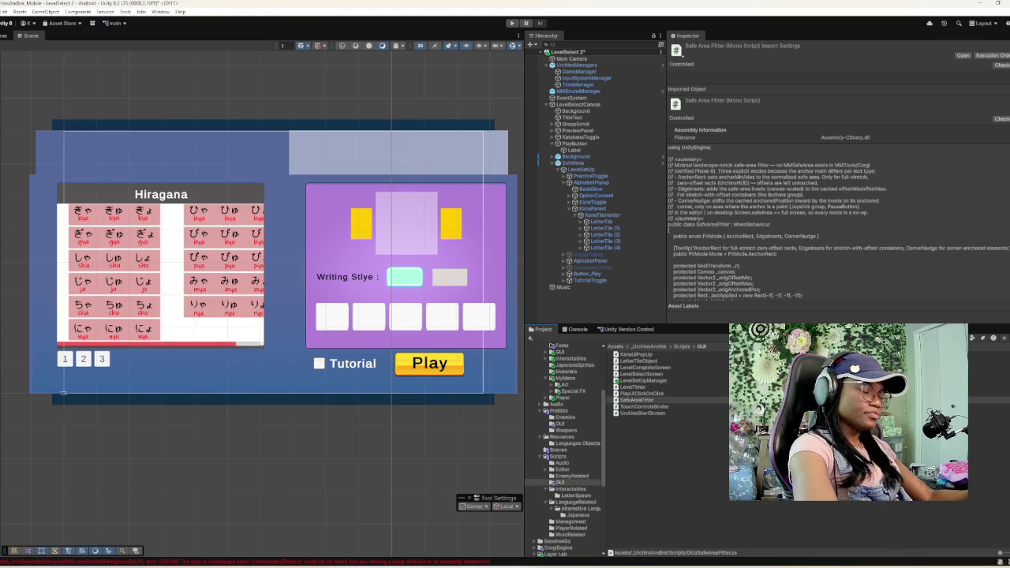
- Search the project assets for 'horizontals', 'demos' and 'scroll', then clear the search
text(s)
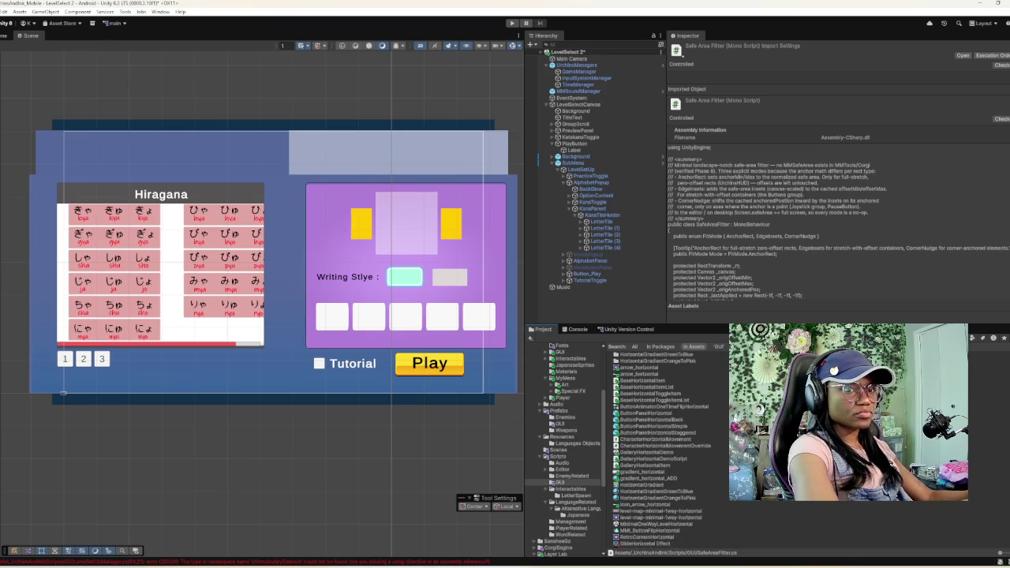
text(s)
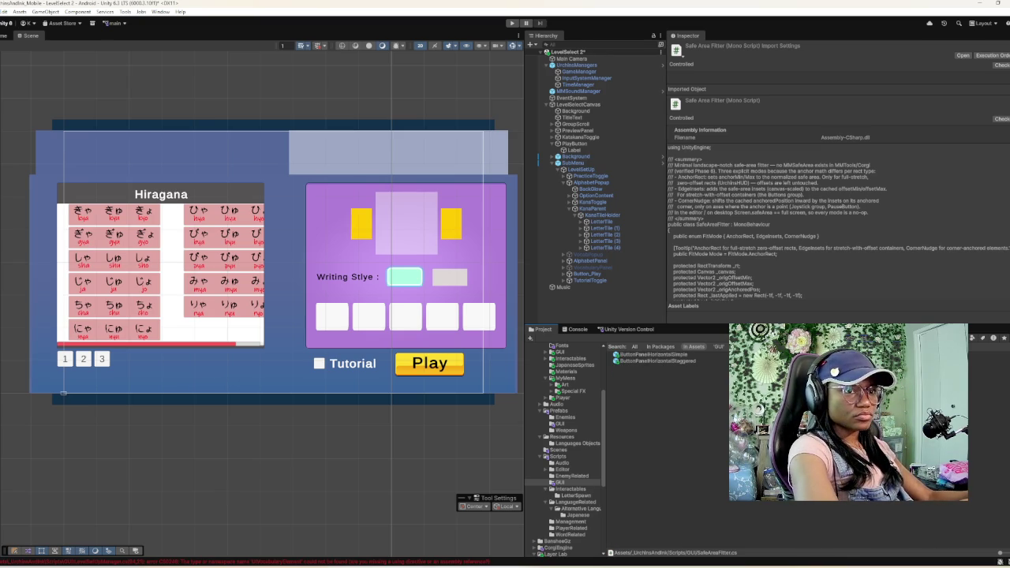
key(BackSpace)
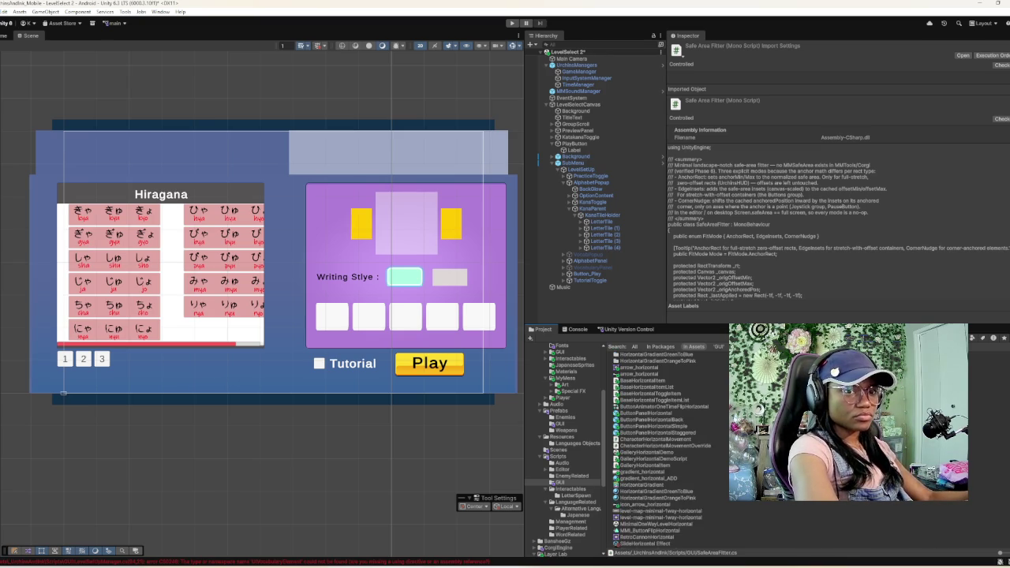
text(demos)
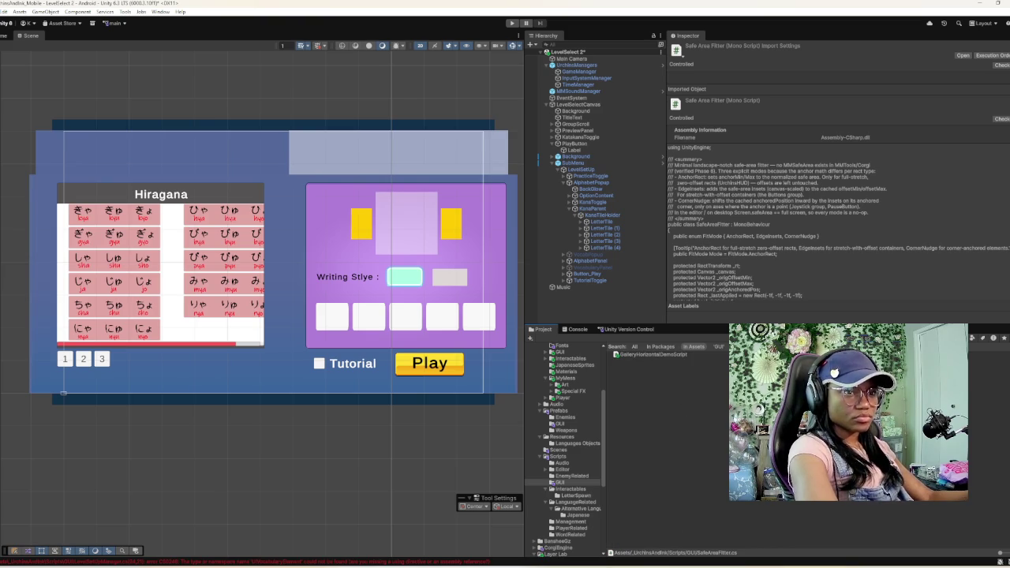
key(BackSpace)
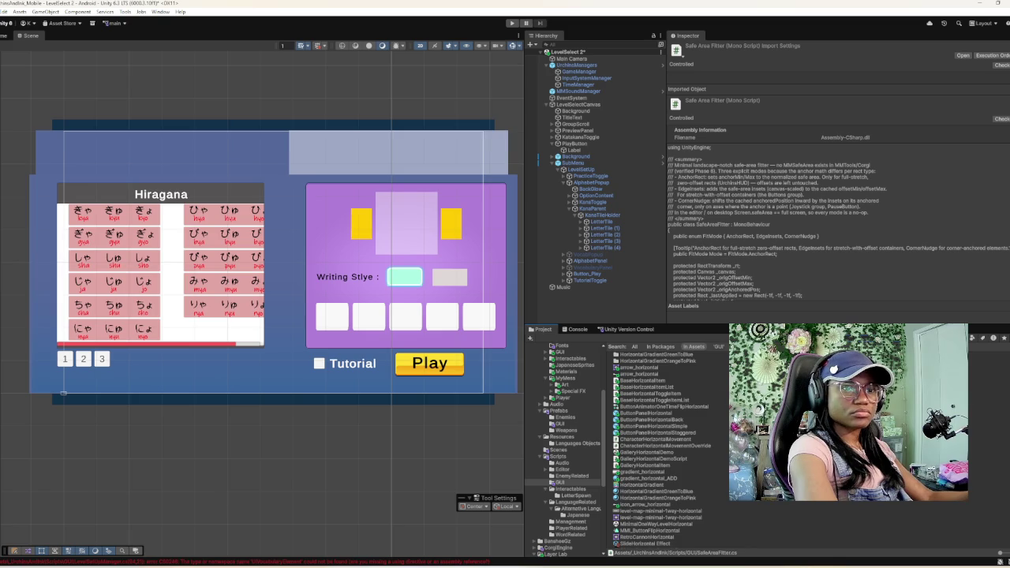
text(scroll)
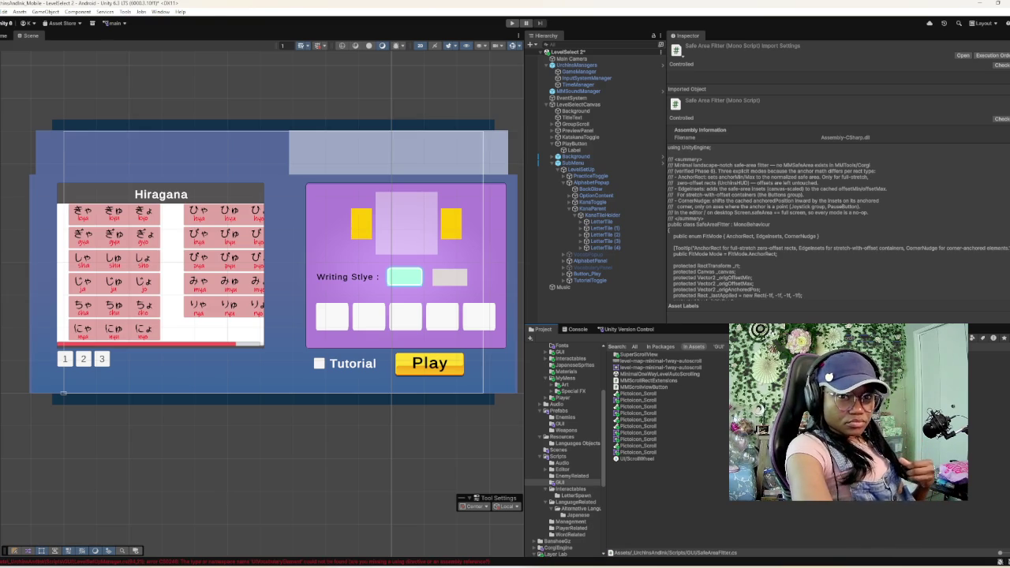
key(Escape)
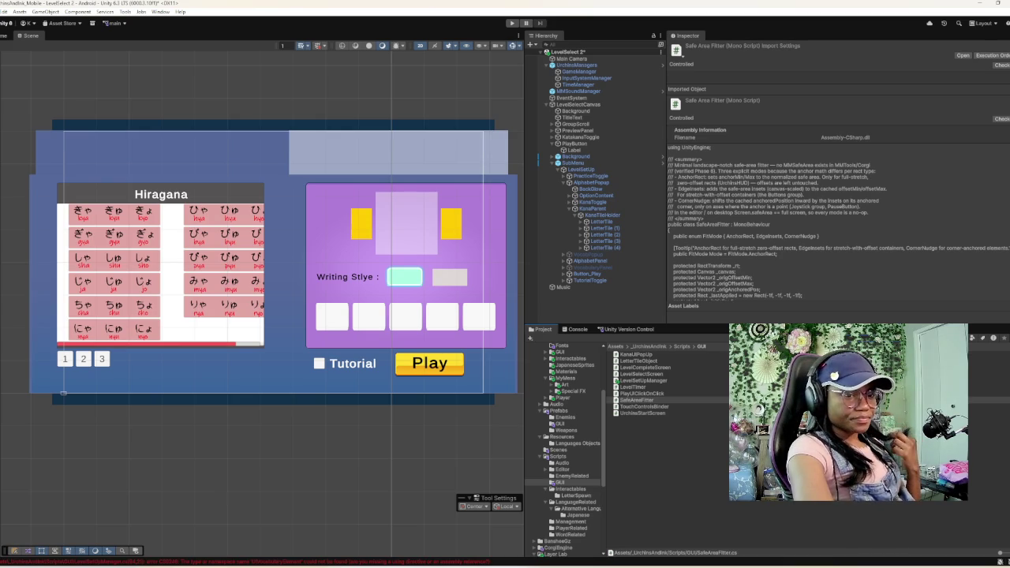
mouse_move(676, 565)
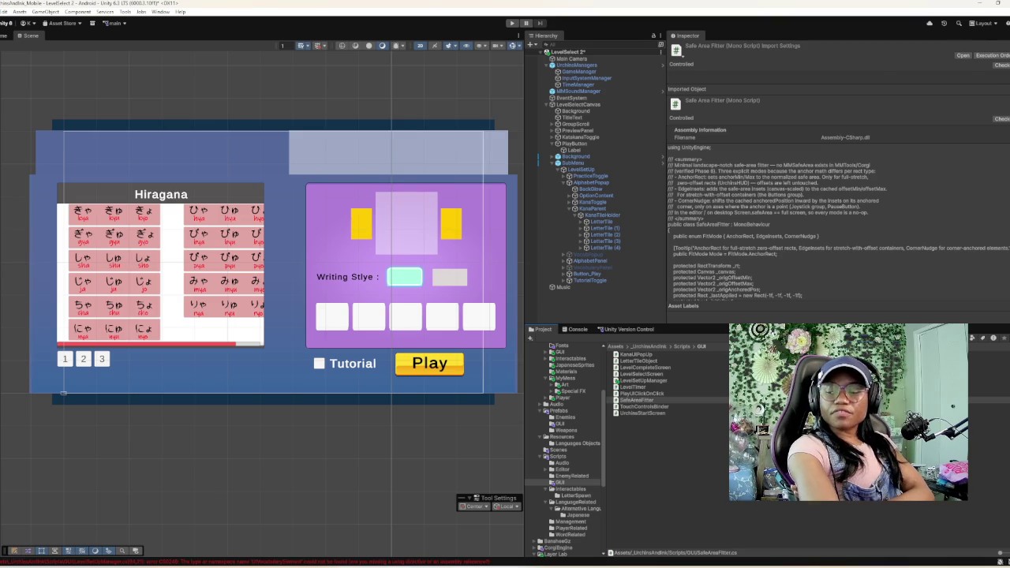
- Show the desktop, then select the Background object under SubMenu in the Hierarchy
key(super+d)
key(super+d)
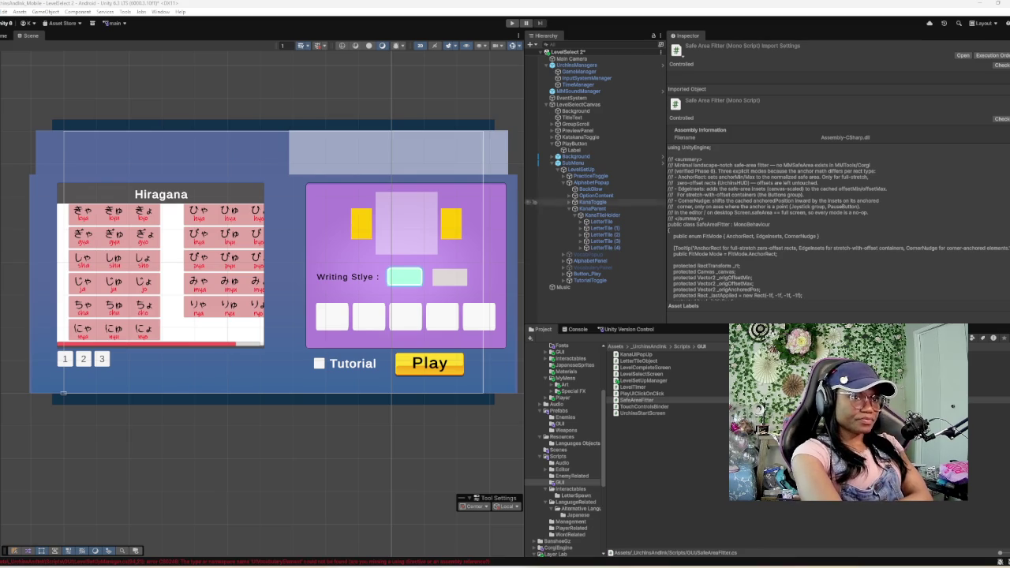
click(575, 156)
- Untick the active checkbox on Background and SubMenu so the lesson panels vanish
click(687, 47)
click(572, 162)
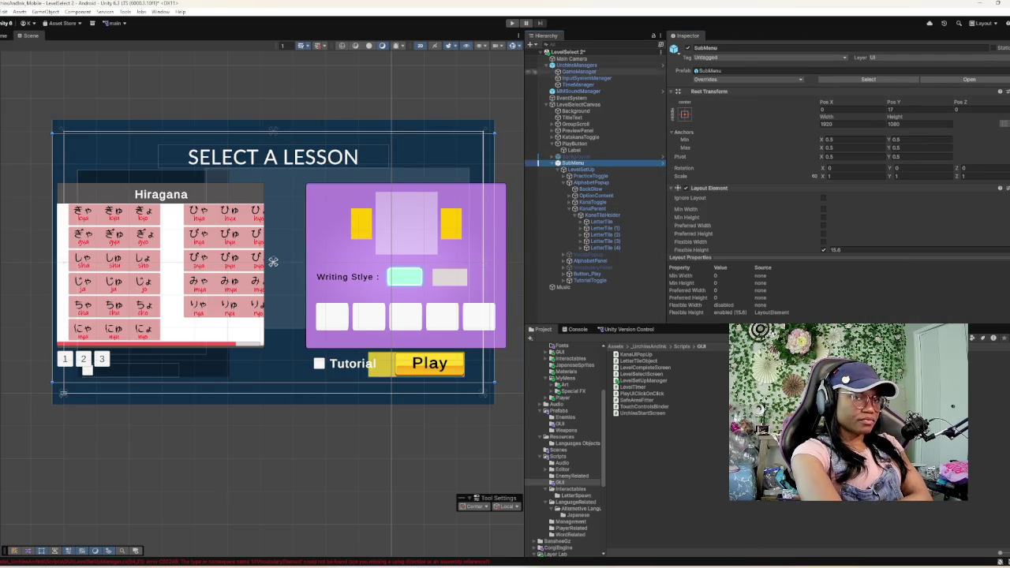
click(687, 47)
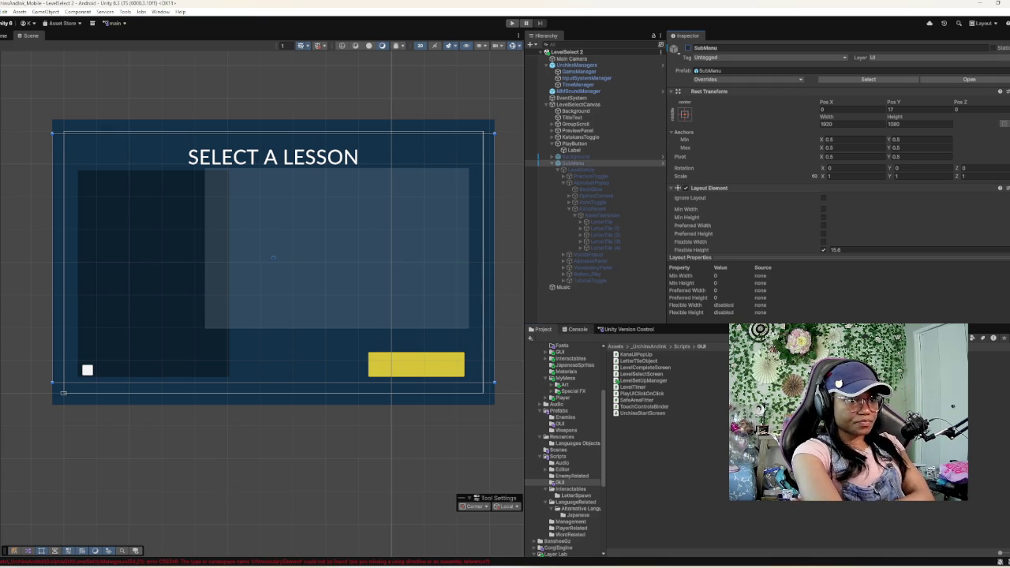
click(575, 329)
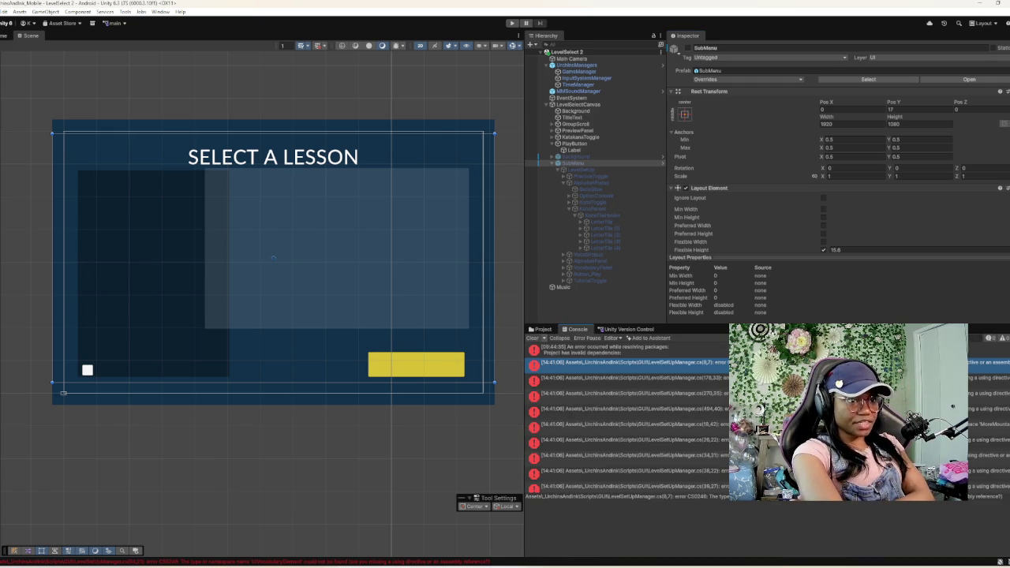
- Clear the console, check version control, and delete LevelSetUpManager from Scripts/GUI
click(533, 338)
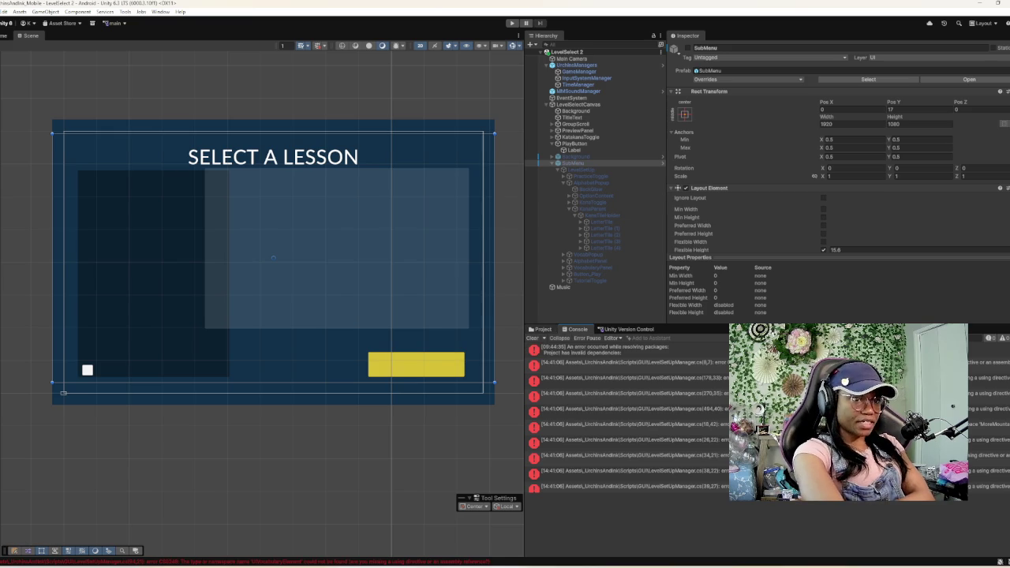
click(625, 329)
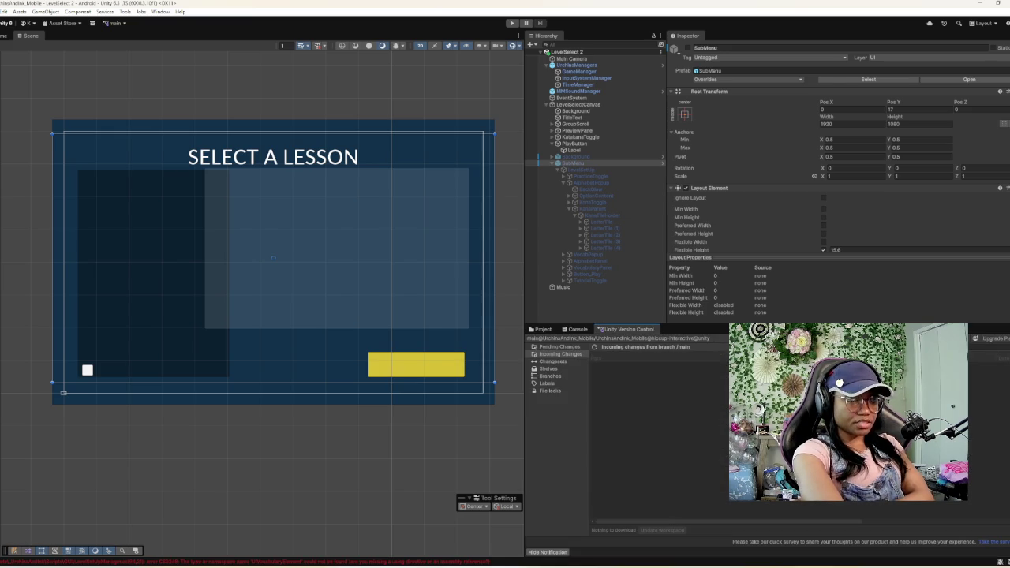
click(577, 329)
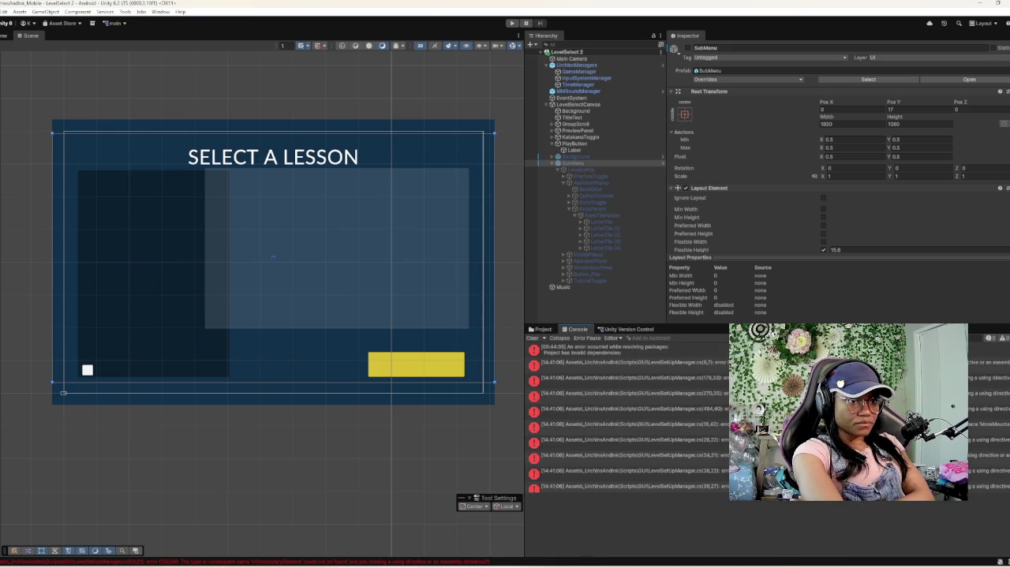
click(542, 329)
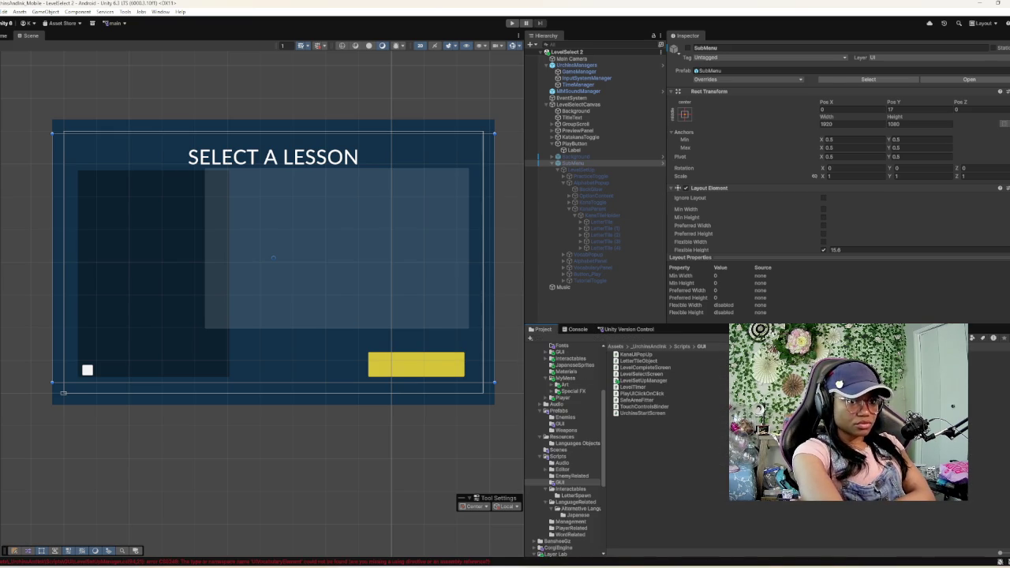
click(642, 380)
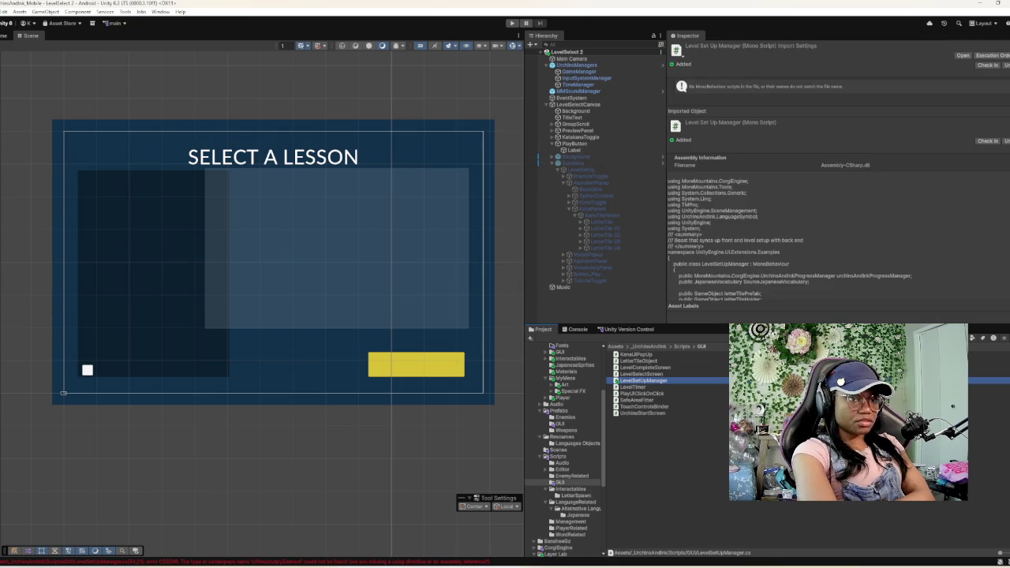
key(Delete)
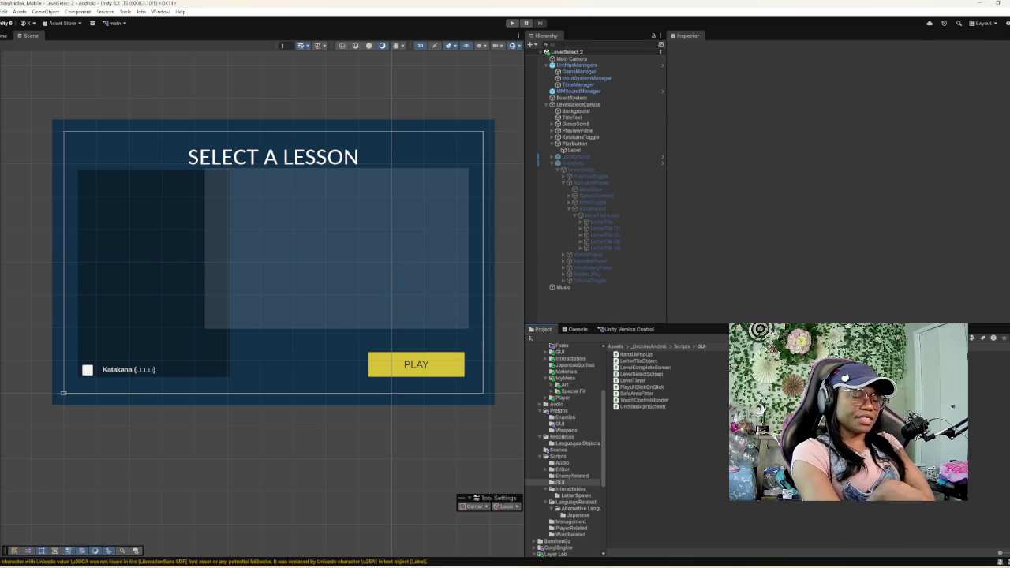
click(576, 329)
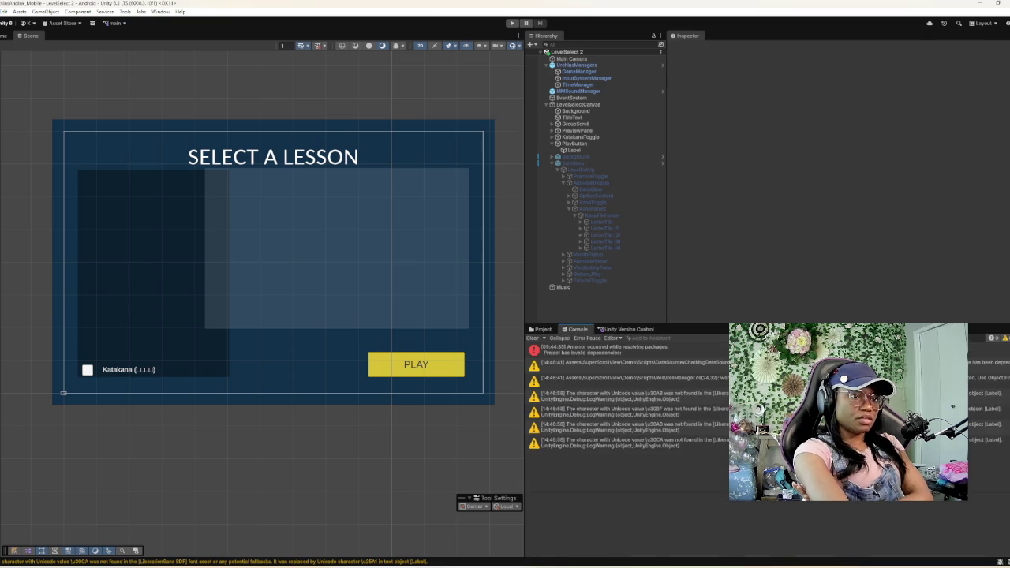
- Clear the console warnings and open the Vocabulary 1 scene from the Scenes folder
click(532, 338)
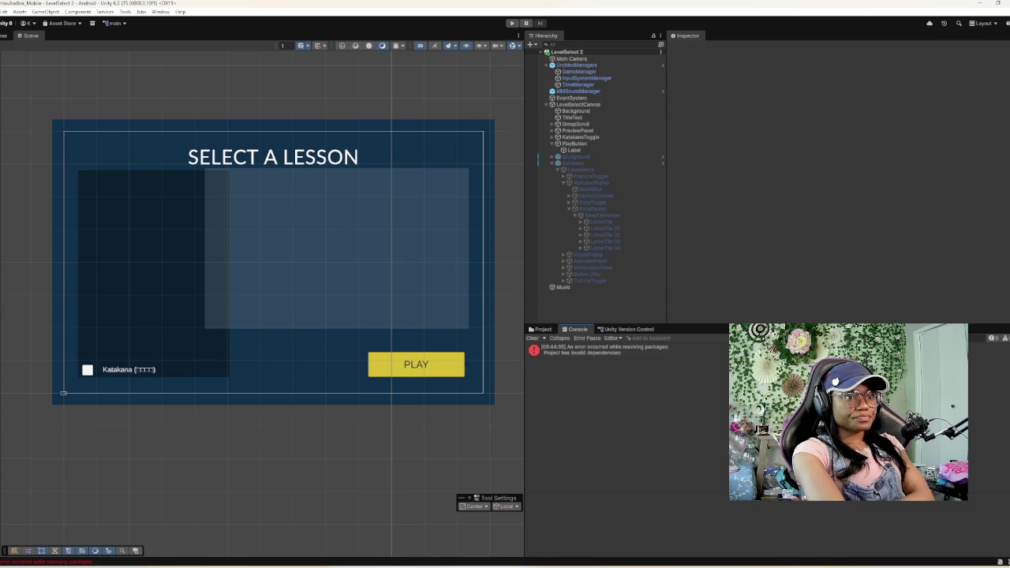
click(541, 329)
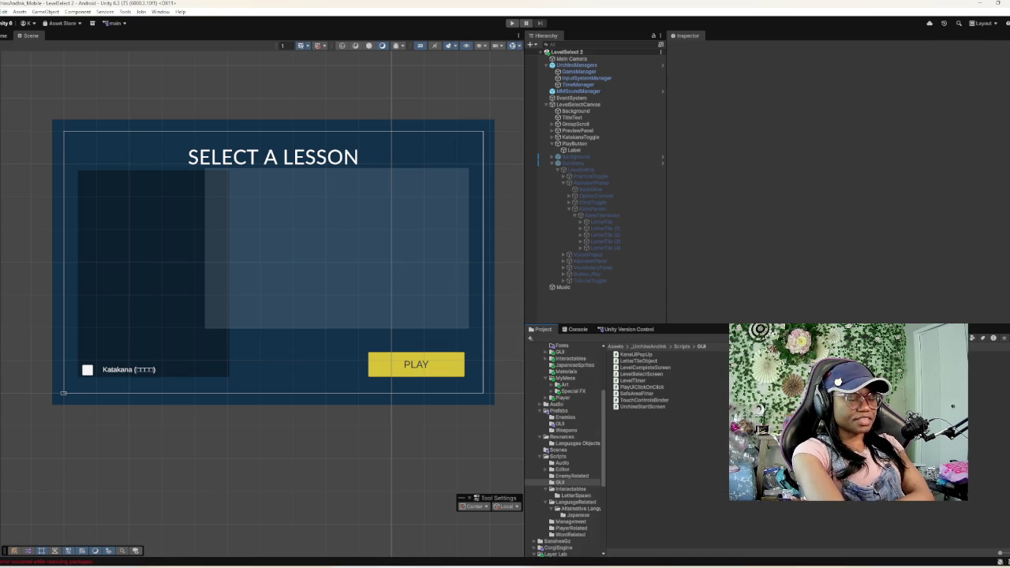
click(559, 449)
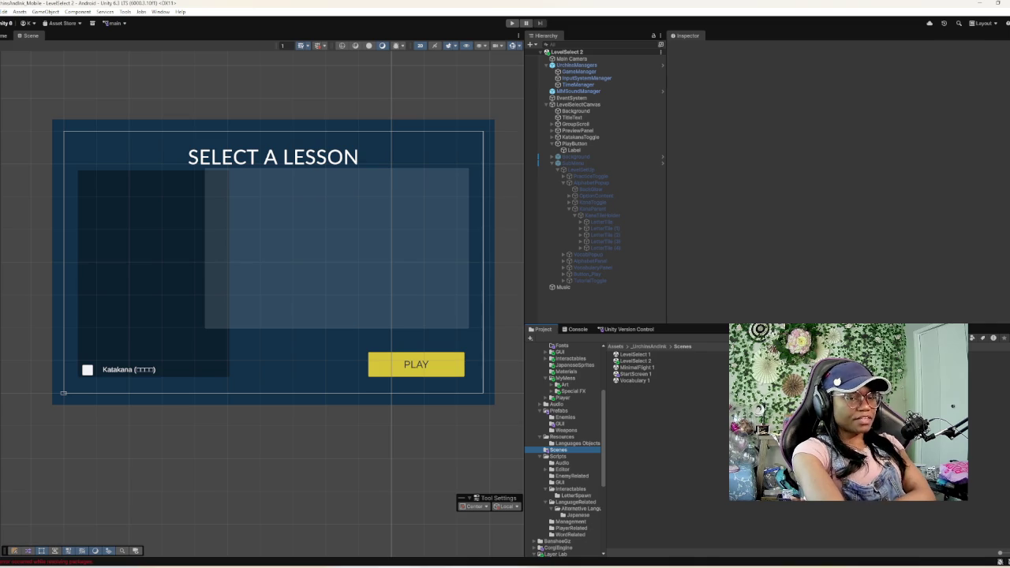
click(634, 380)
double_click(634, 380)
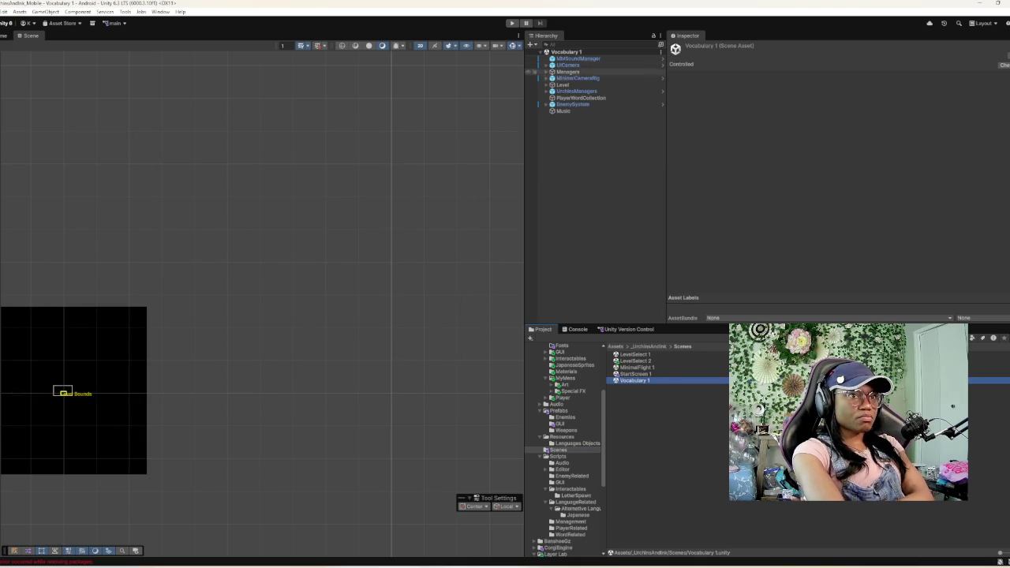
- Select Managers then EnemySystem in the Hierarchy and frame the level bounds in the Scene view
click(565, 65)
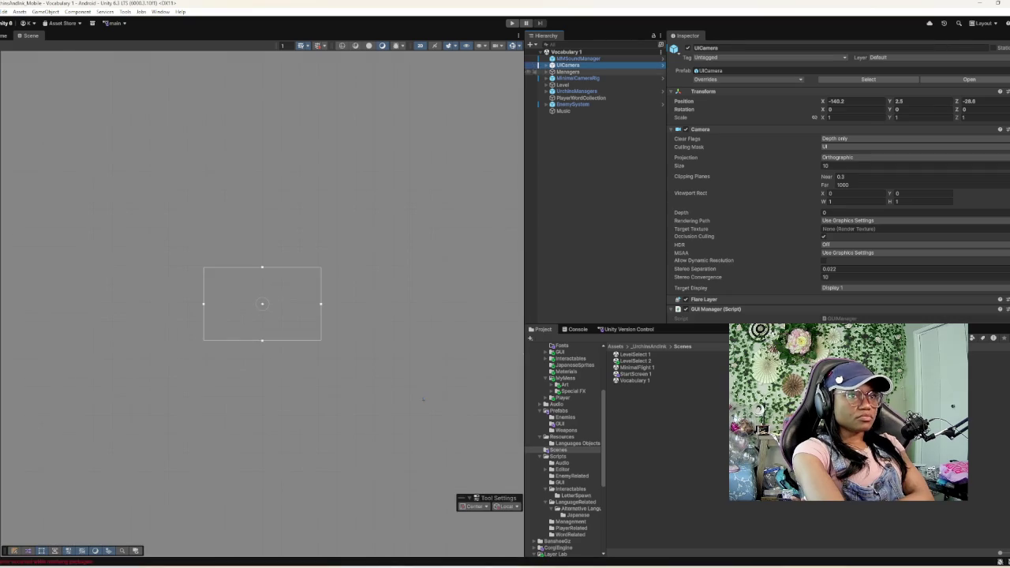
click(567, 71)
key(f)
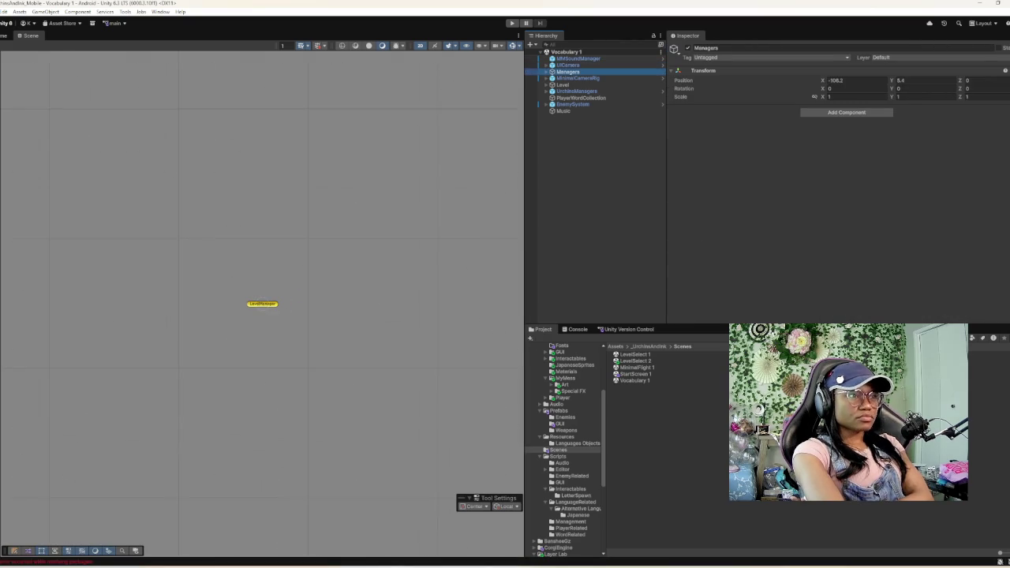
double_click(572, 104)
scroll(378, 305, down, 5)
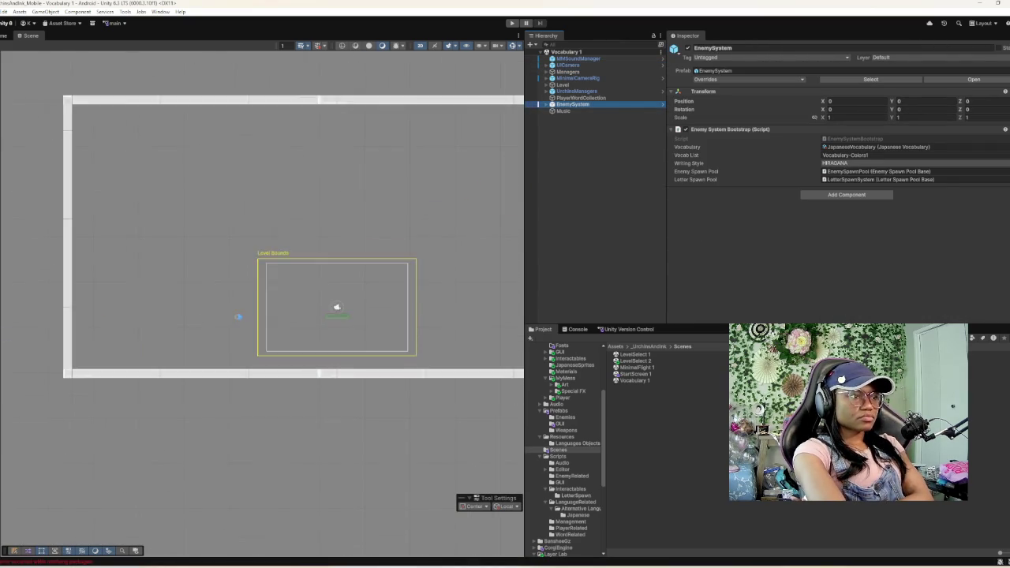
drag(378, 305, 303, 369)
scroll(338, 390, down, 5)
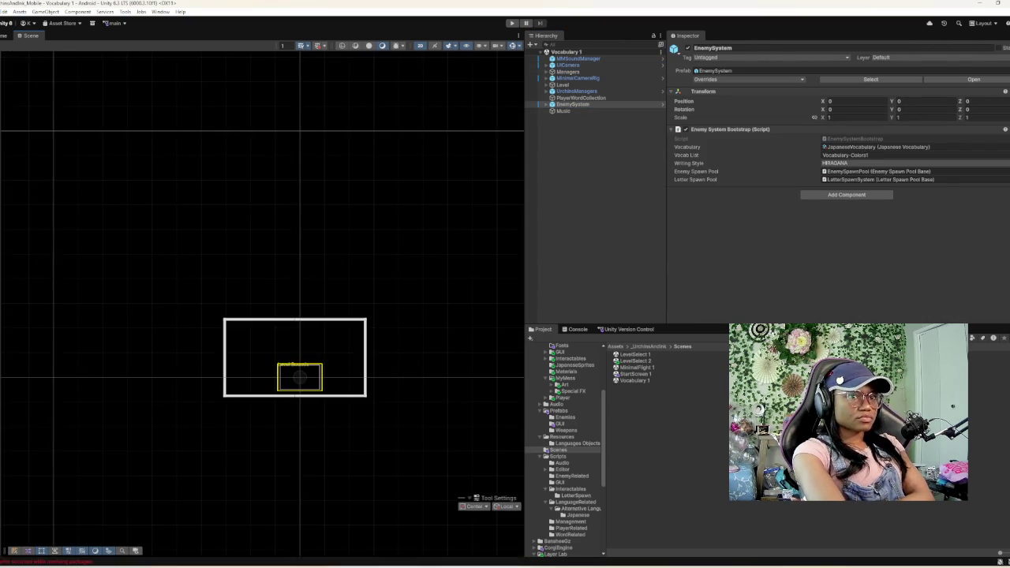
scroll(339, 392, down, 2)
scroll(339, 392, up, 7)
scroll(339, 392, up, 5)
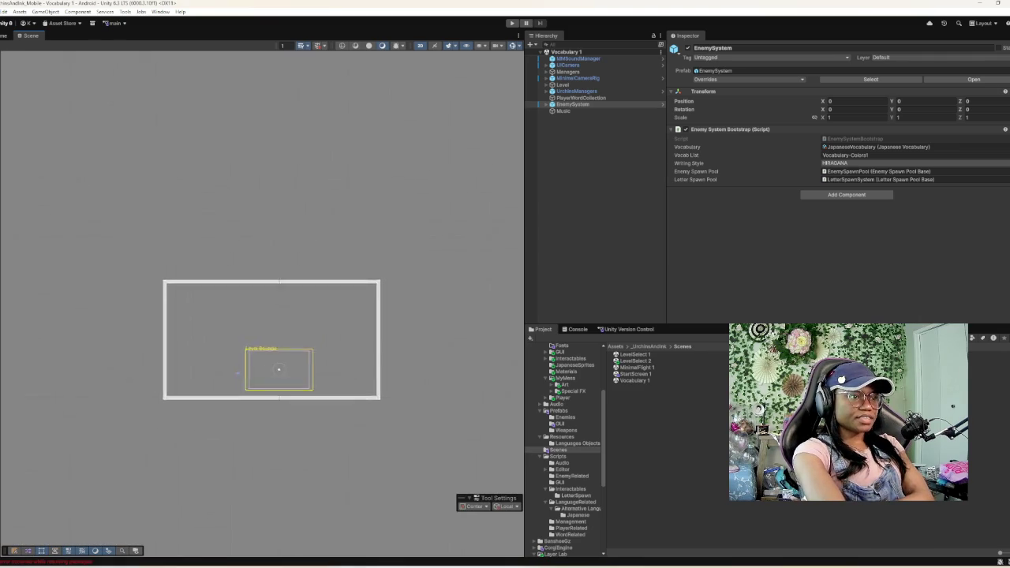
key(f)
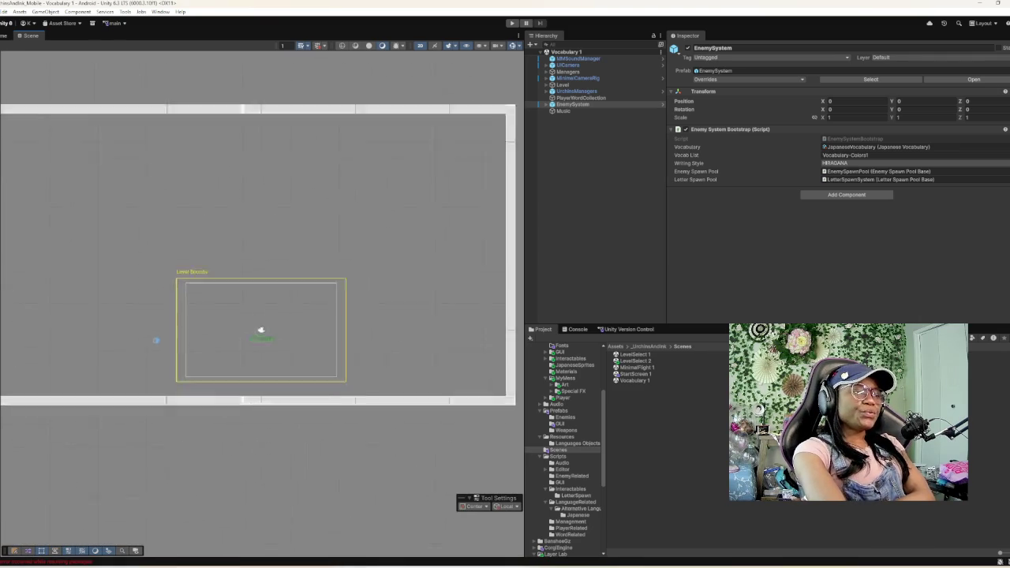
click(577, 329)
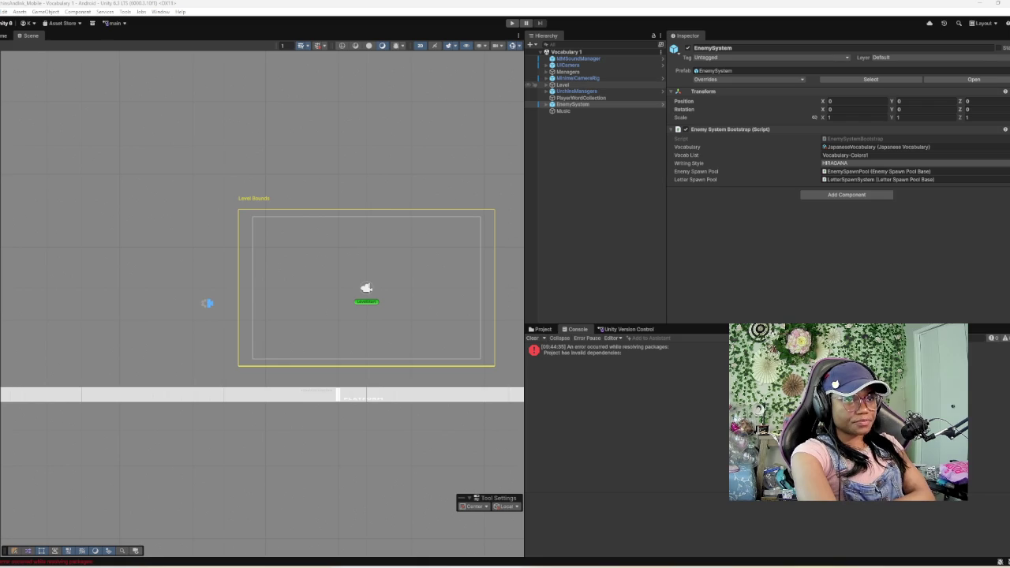
- Expand Level, UICamera and its Canvas in the Hierarchy to list their children
click(562, 85)
click(546, 84)
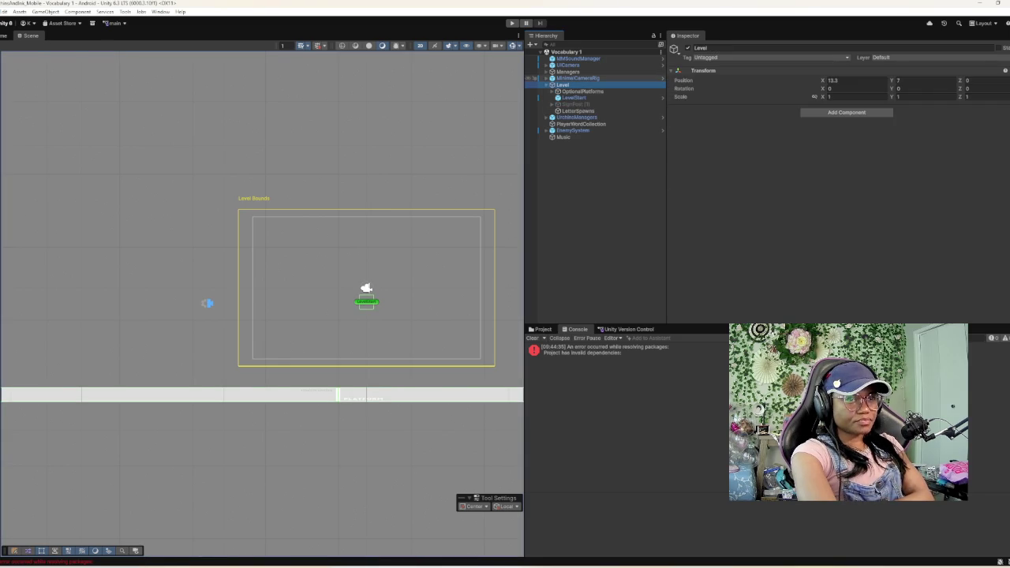
click(568, 65)
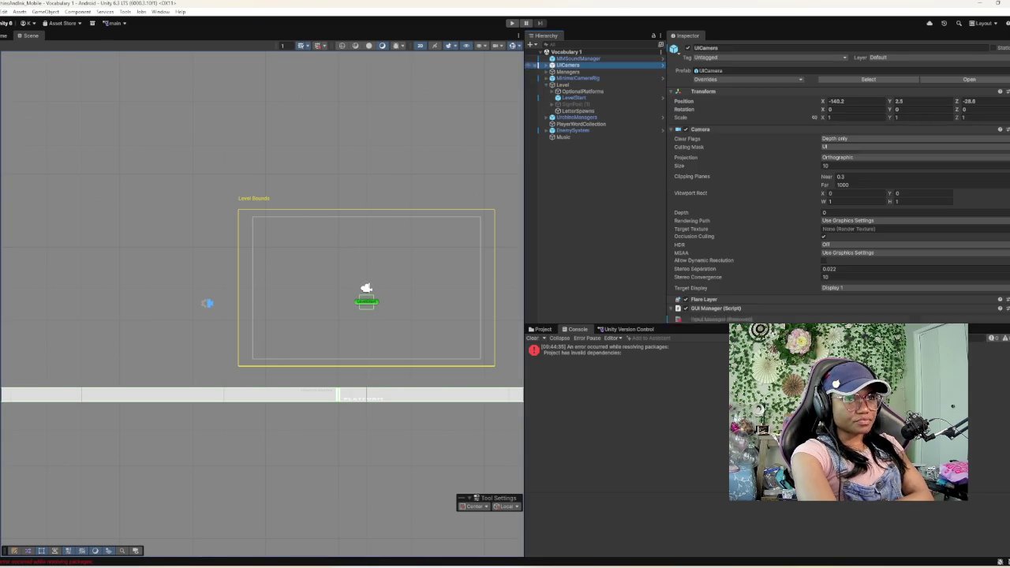
key(Right)
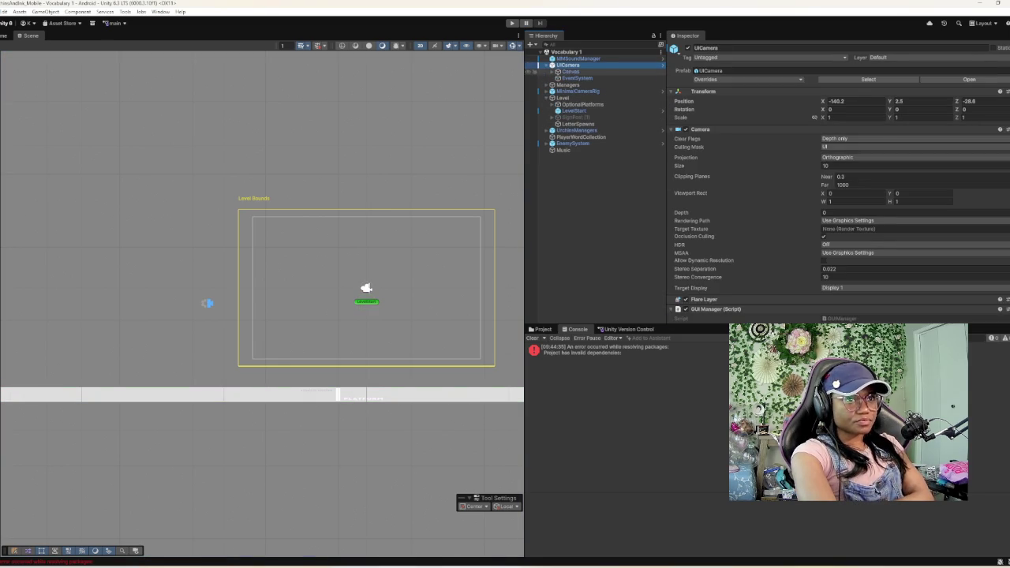
key(Down)
key(Right)
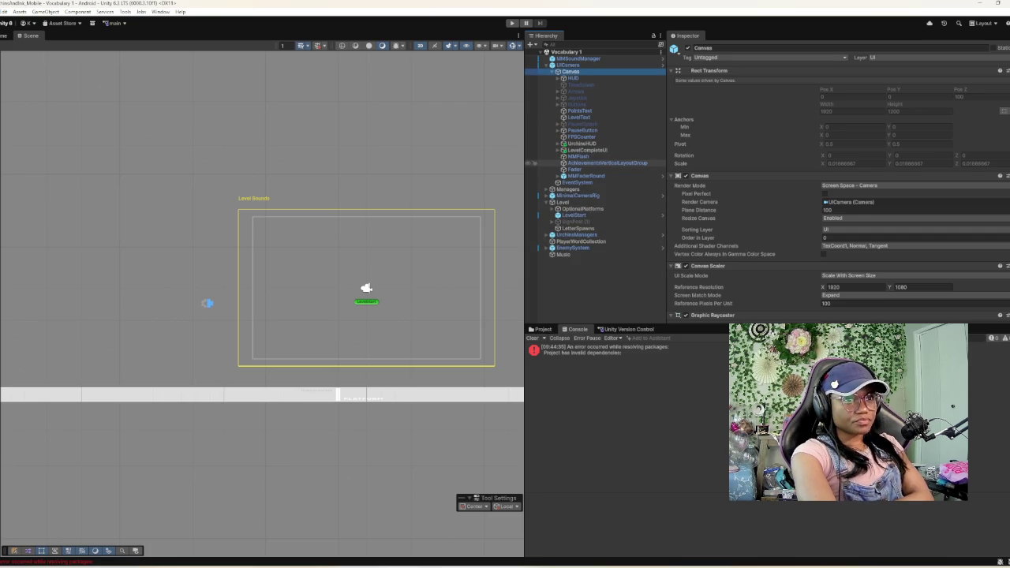
- Expand UrchinHUD, then select and expand MinimalCameraRig to show its Transform at X -14, Y 10
click(582, 144)
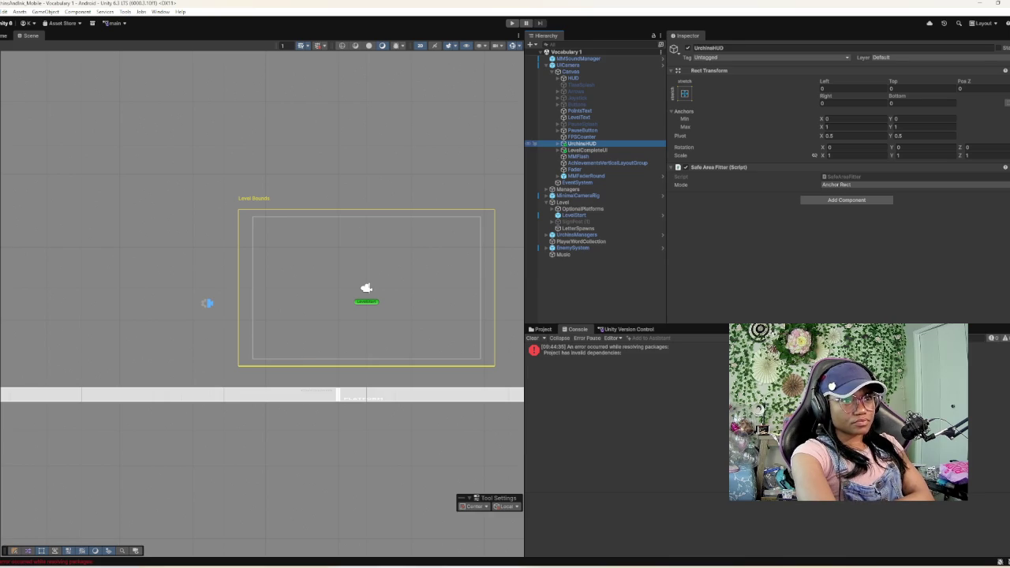
click(557, 143)
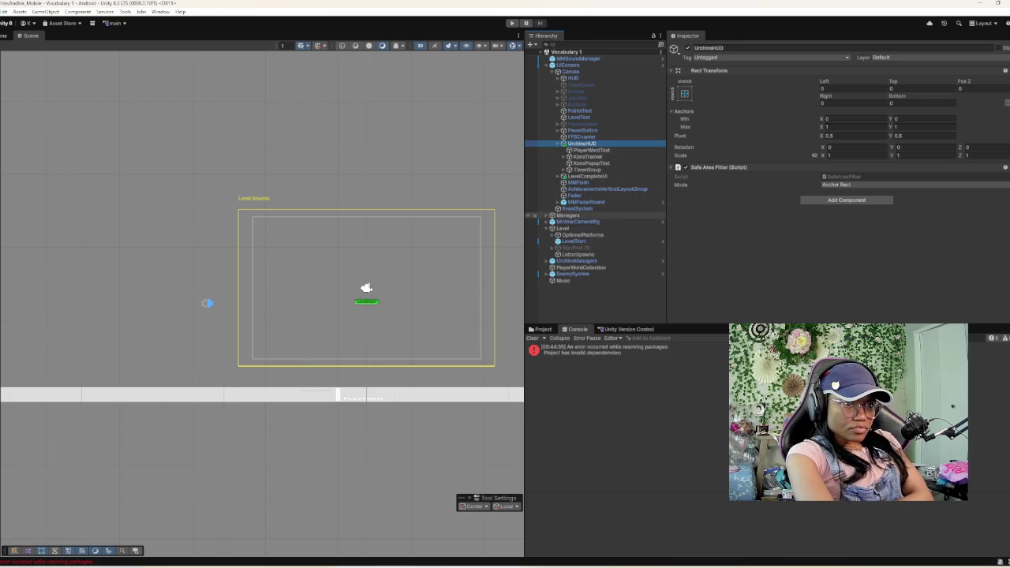
click(576, 221)
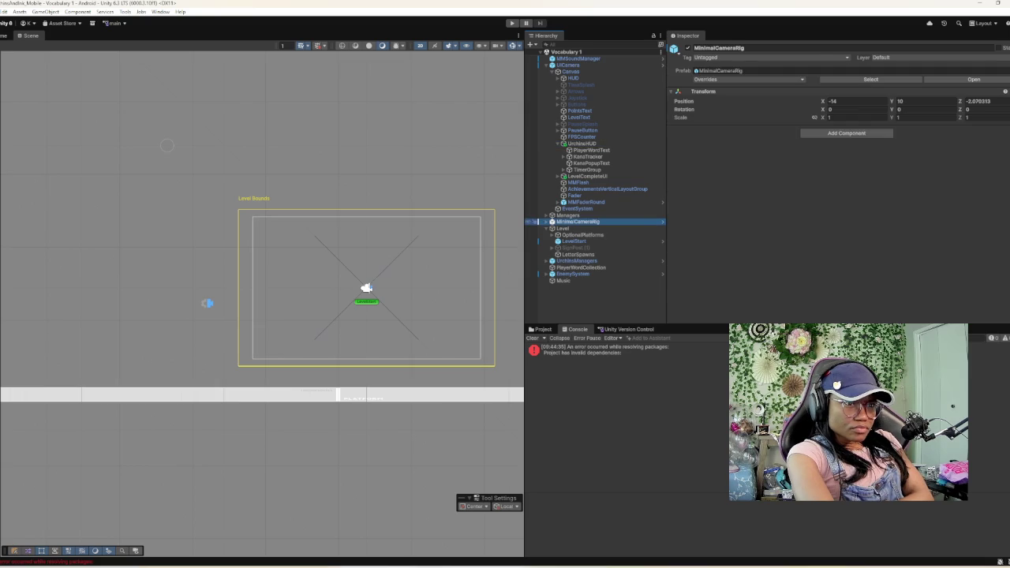
click(551, 221)
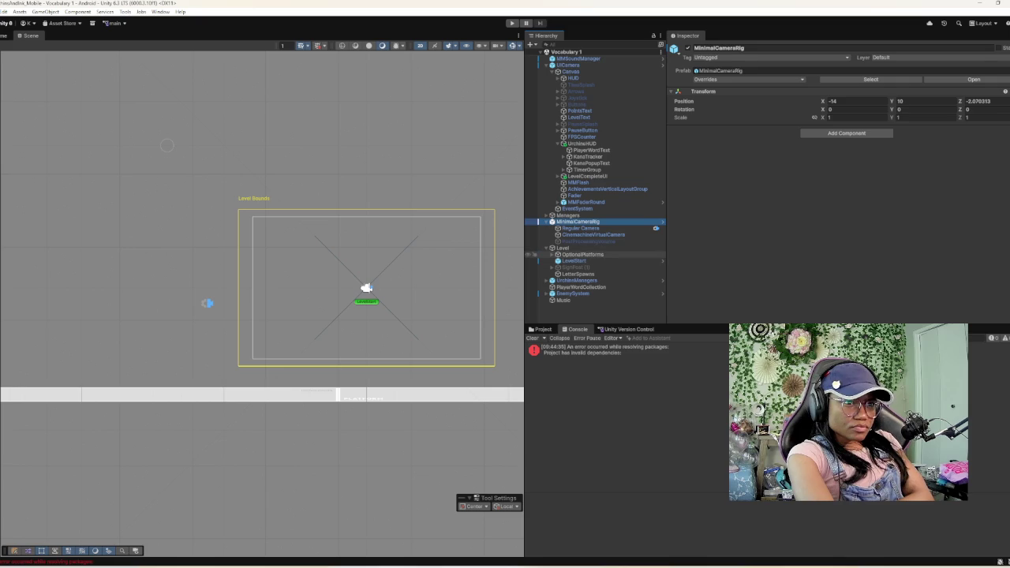
- Expand OptionalPlatforms, frame it and Platform1000x100 (5), then select the Background quad
click(582, 254)
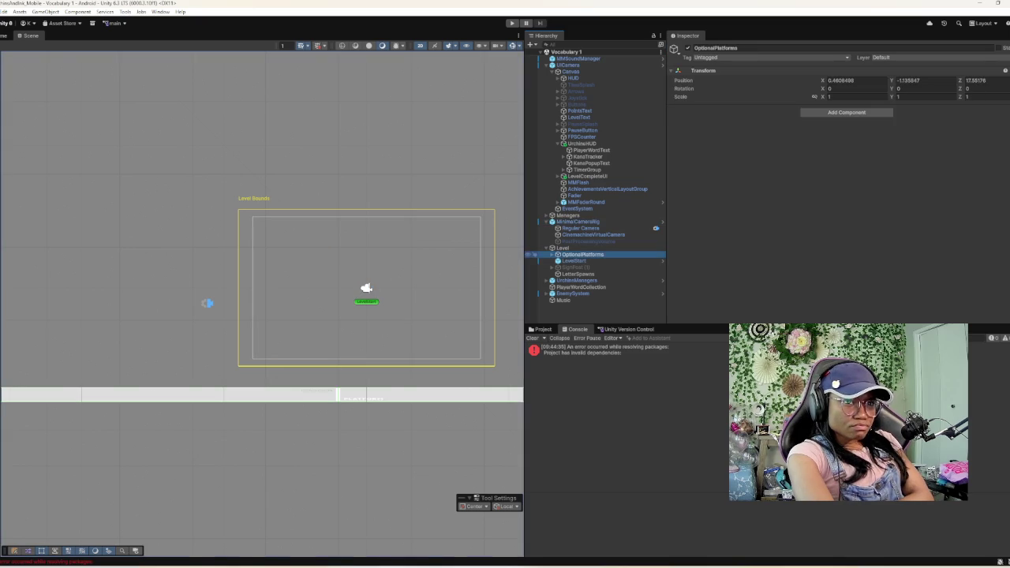
key(Right)
key(f)
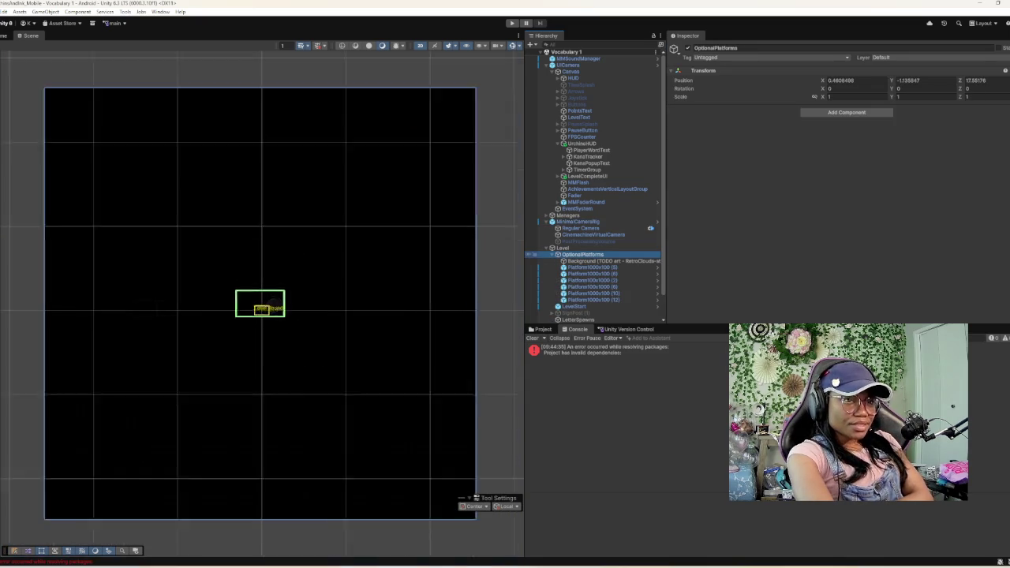
key(Down)
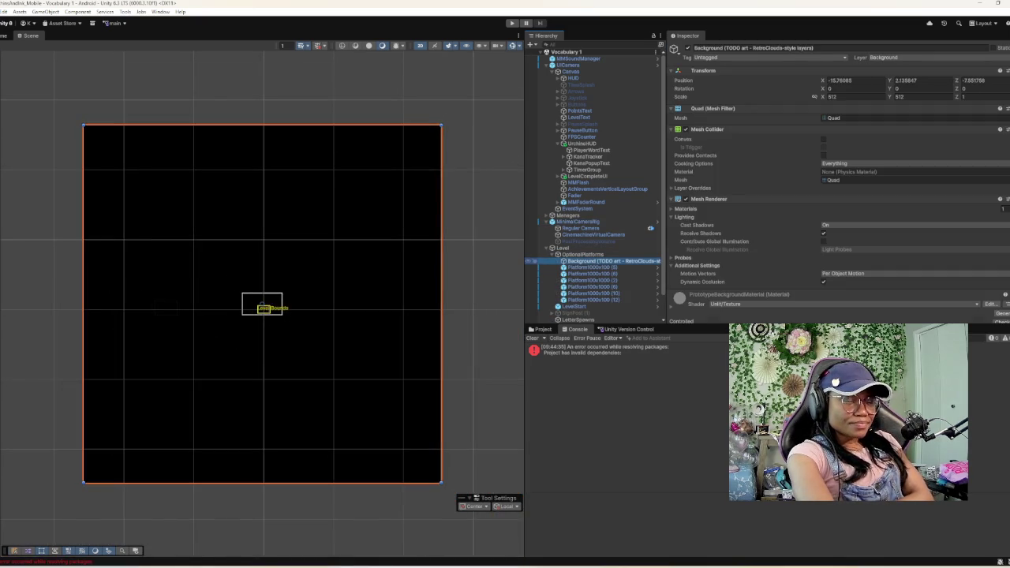
key(Down)
key(f)
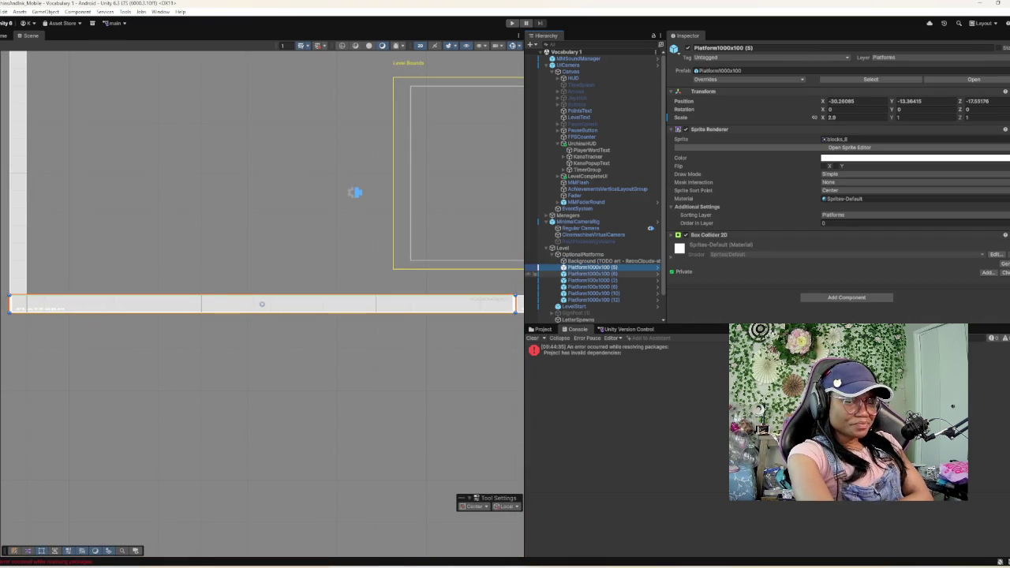
click(534, 261)
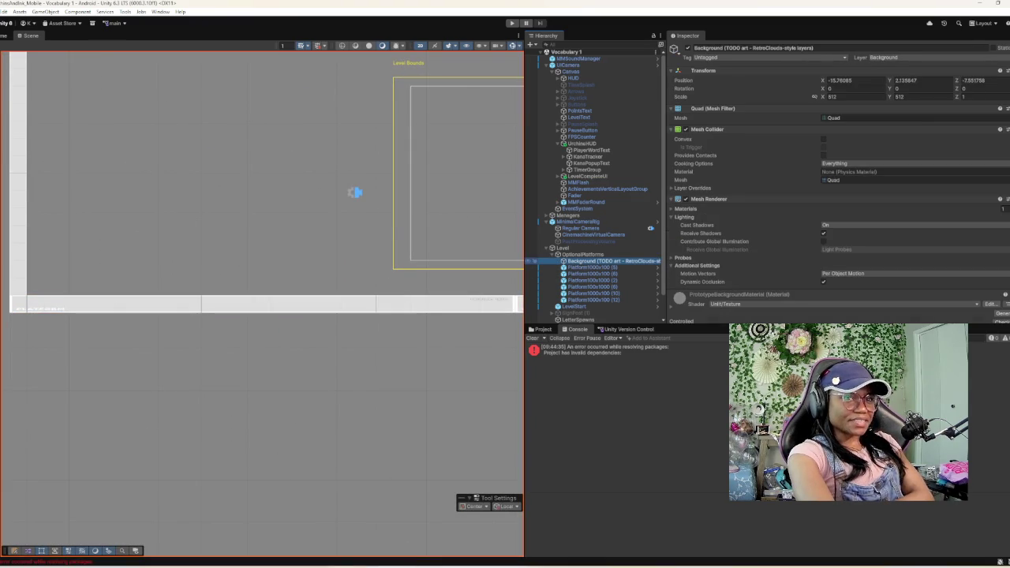
- Zoom out and pan the Scene view to centre the whole walled level
scroll(839, 184, down, 2)
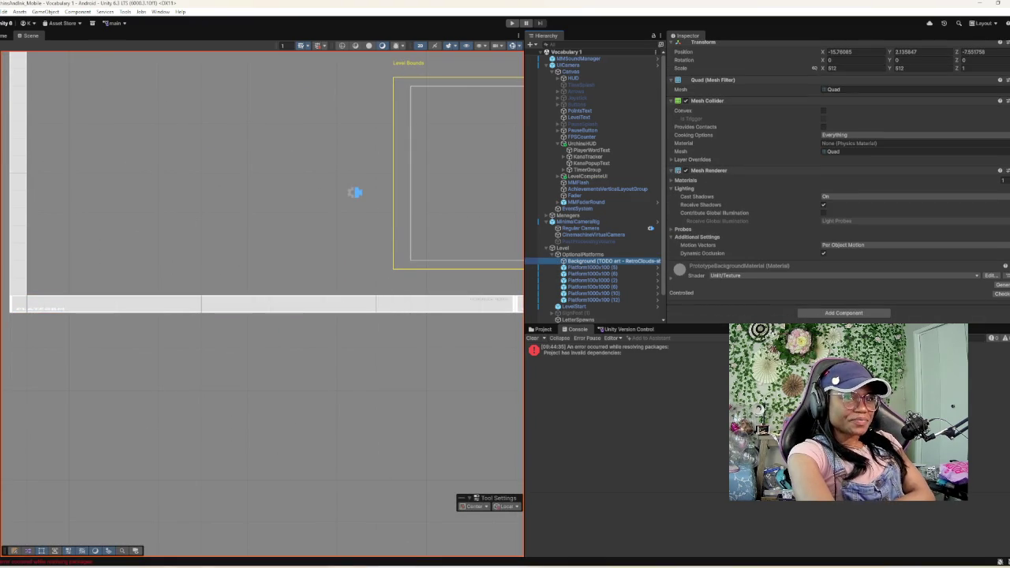
scroll(837, 181, up, 2)
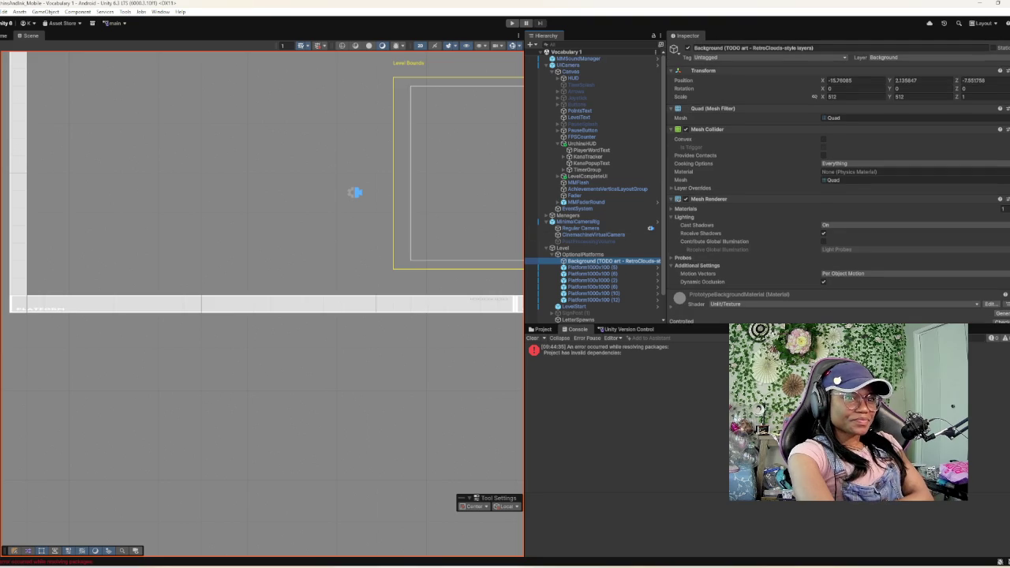
scroll(838, 181, down, 2)
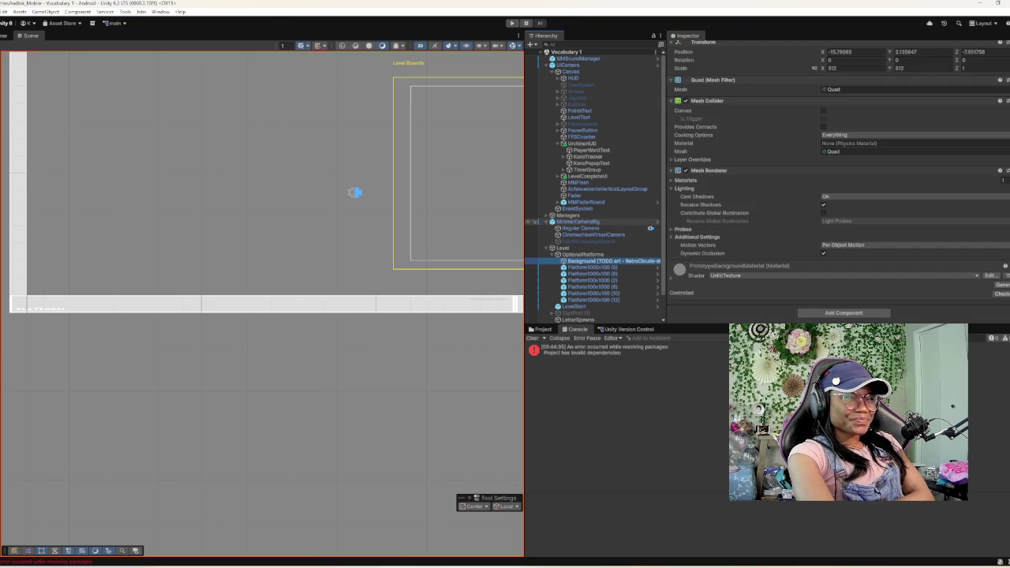
scroll(838, 182, up, 2)
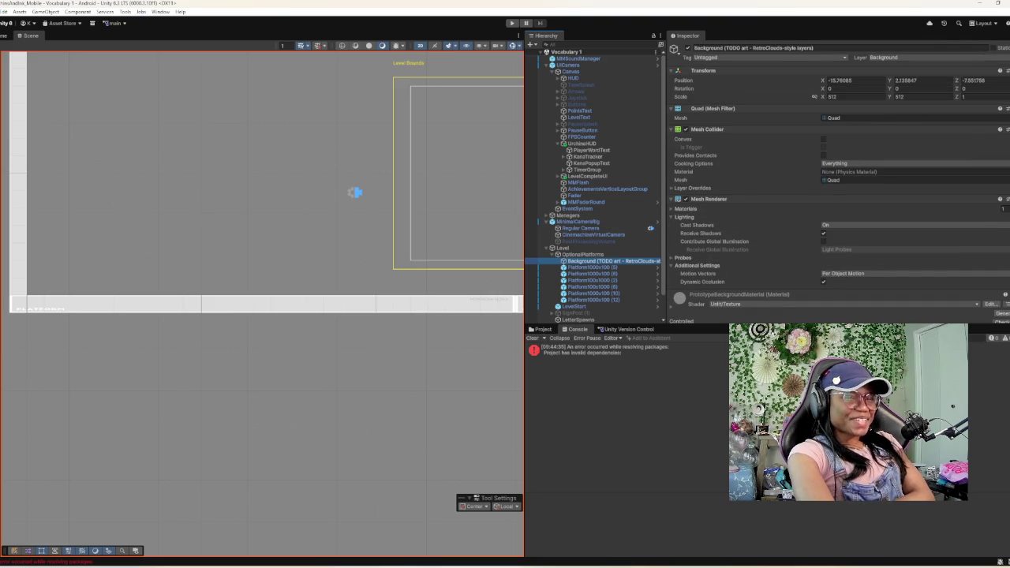
scroll(380, 209, down, 3)
scroll(465, 185, down, 3)
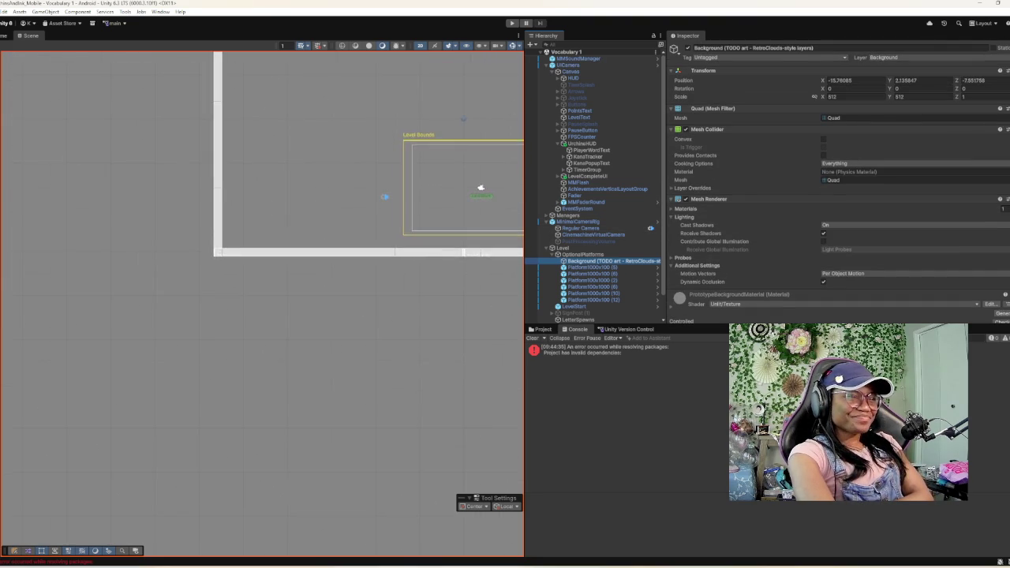
mouse_move(467, 190)
mouse_down()
mouse_move(385, 327)
mouse_move(246, 376)
mouse_up()
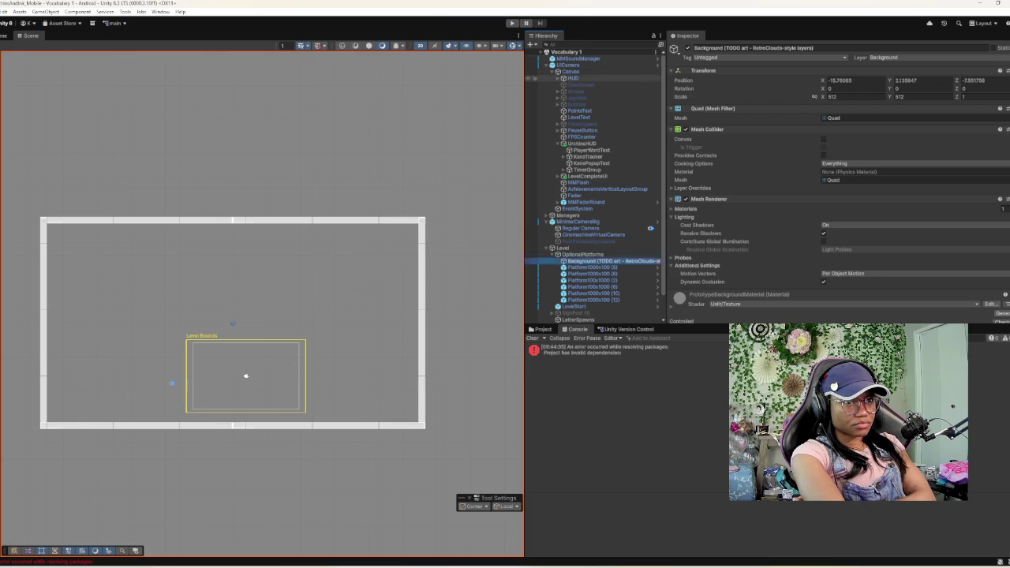
- Browse HUD, UrchinHUD, LevelStart, Music and Managers' Inventories in the Hierarchy, collapsing them afterwards
click(558, 78)
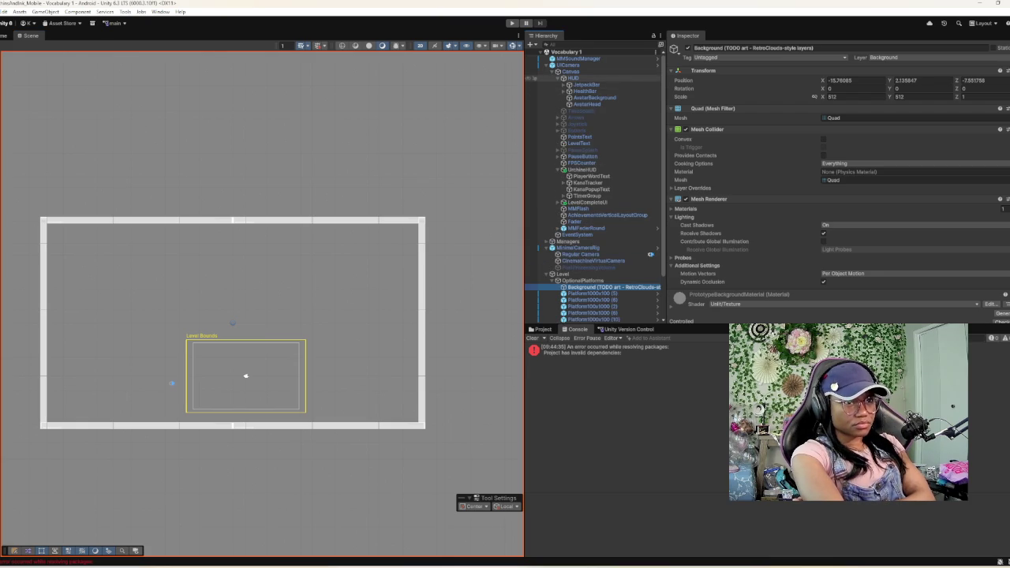
click(558, 78)
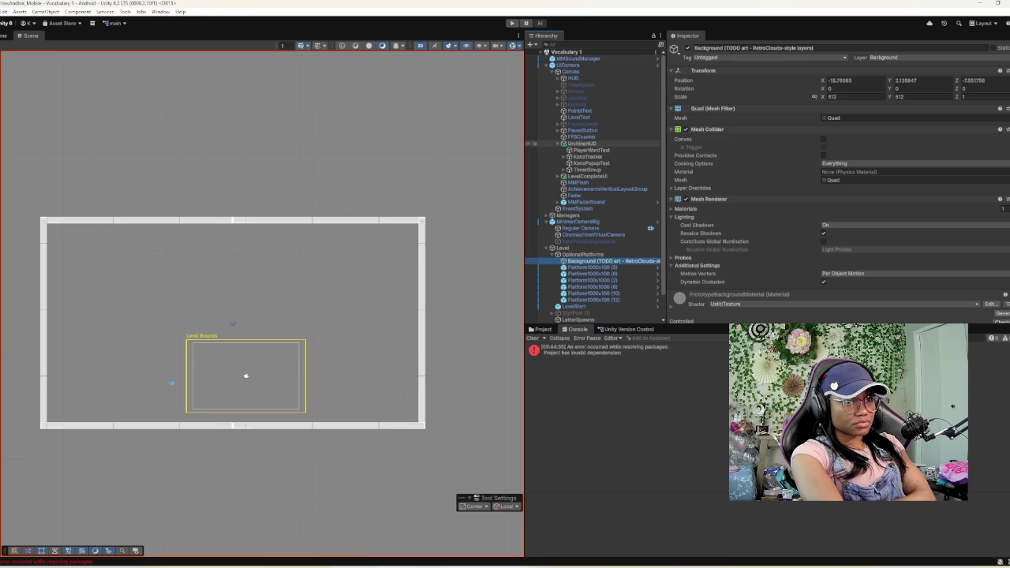
click(558, 143)
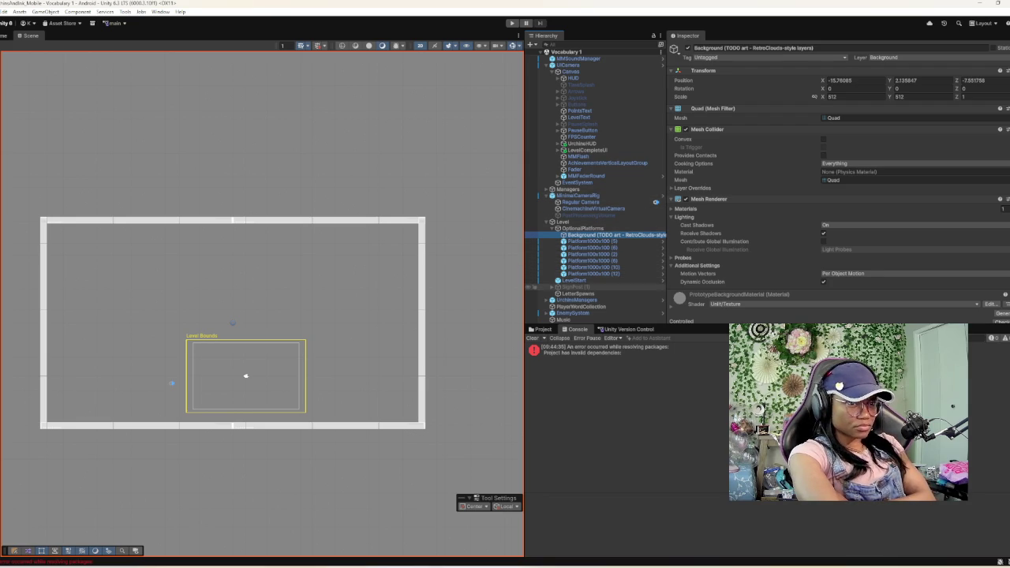
click(535, 280)
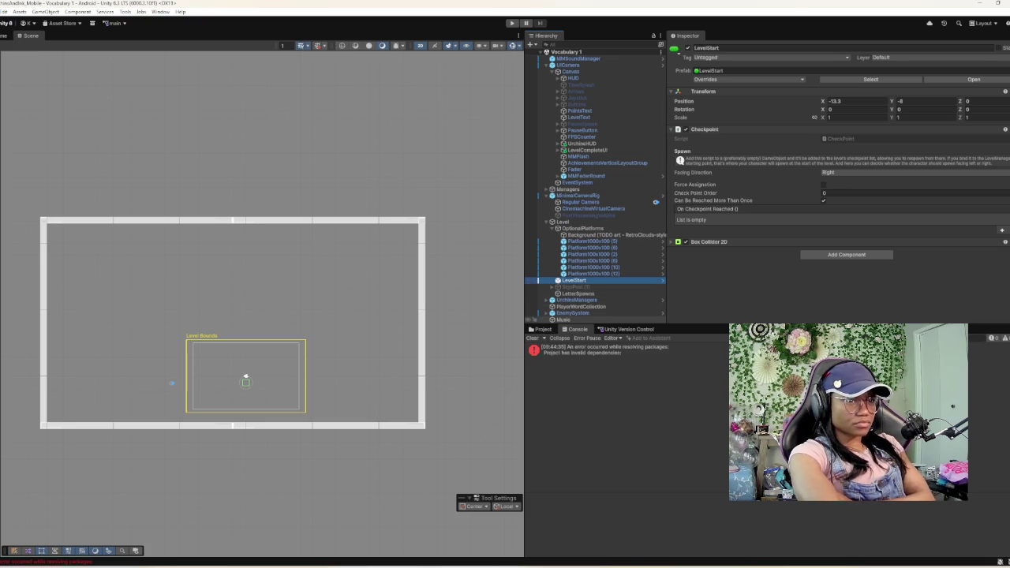
click(533, 319)
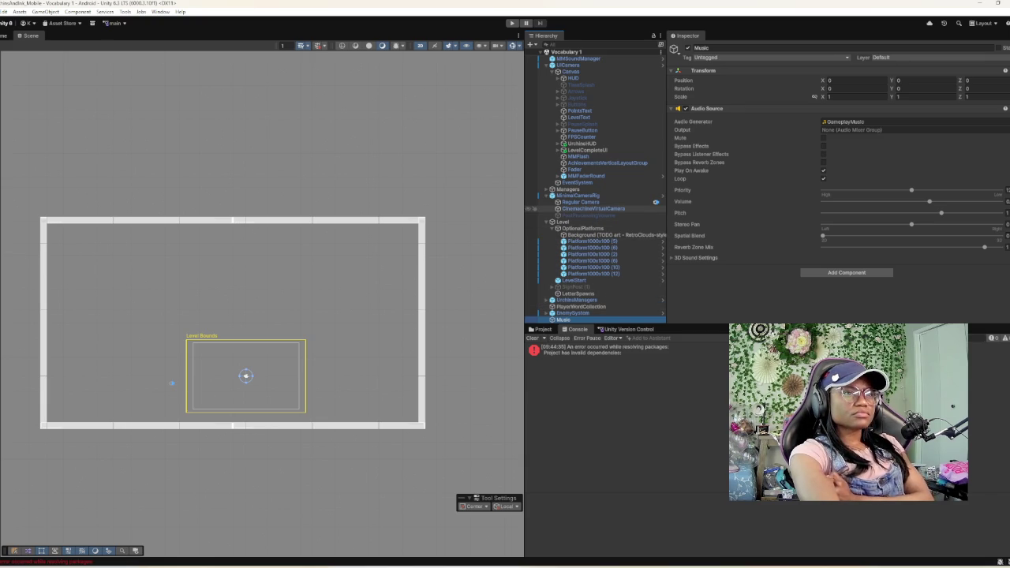
click(546, 189)
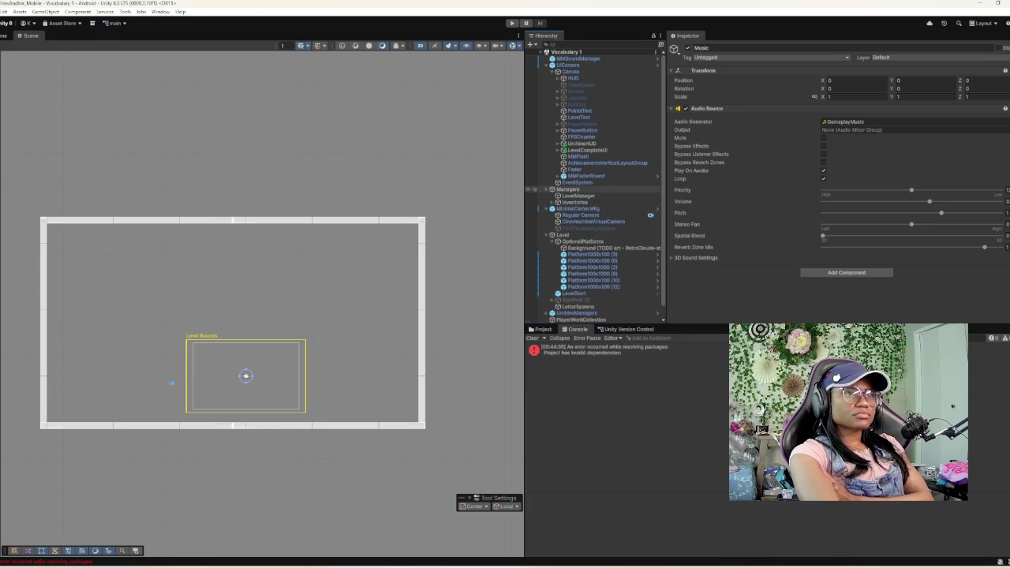
click(553, 202)
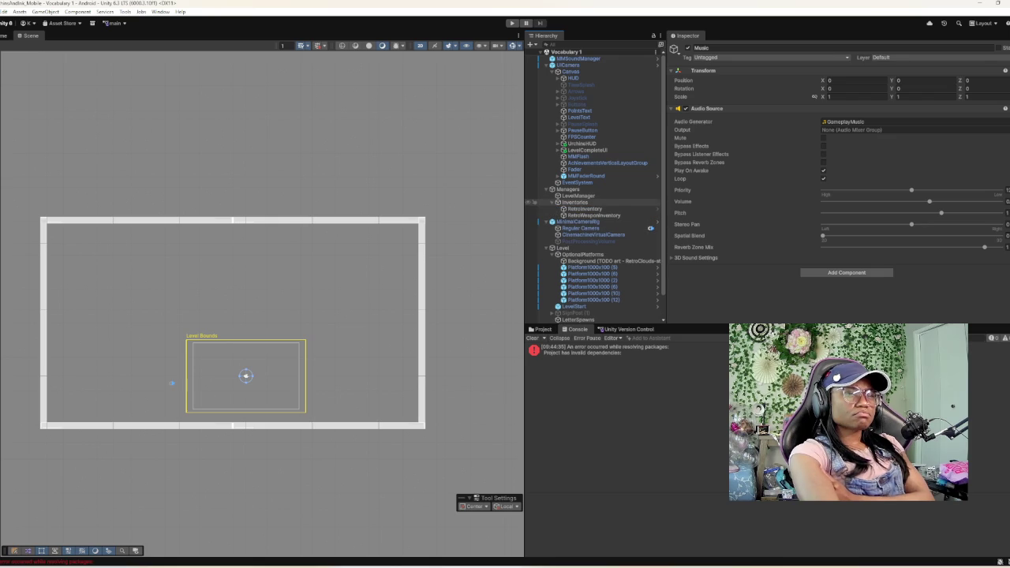
click(546, 189)
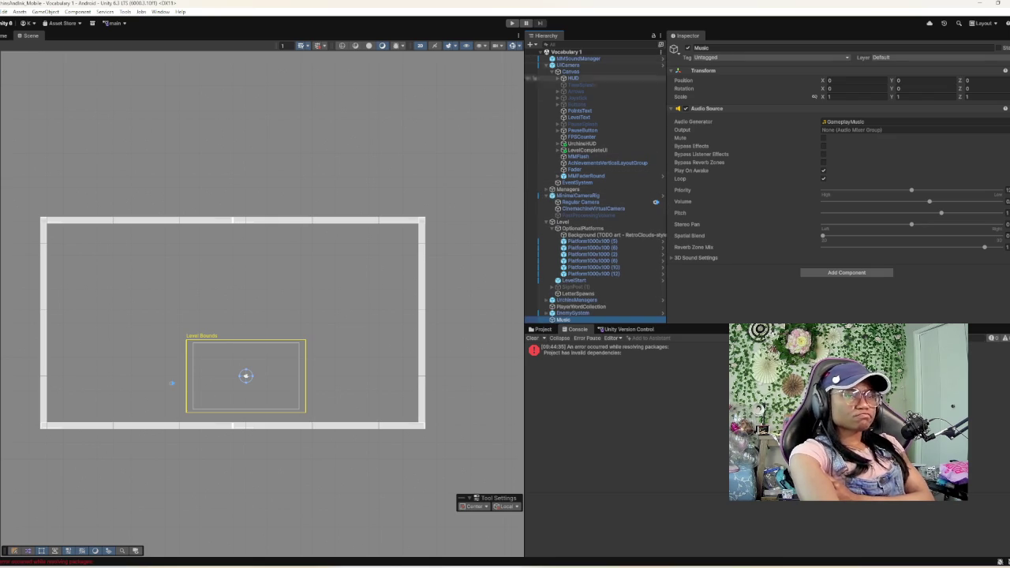
- Check UrchinsManagers and the Platform1000x100 objects, then reselect the Background quad
click(577, 300)
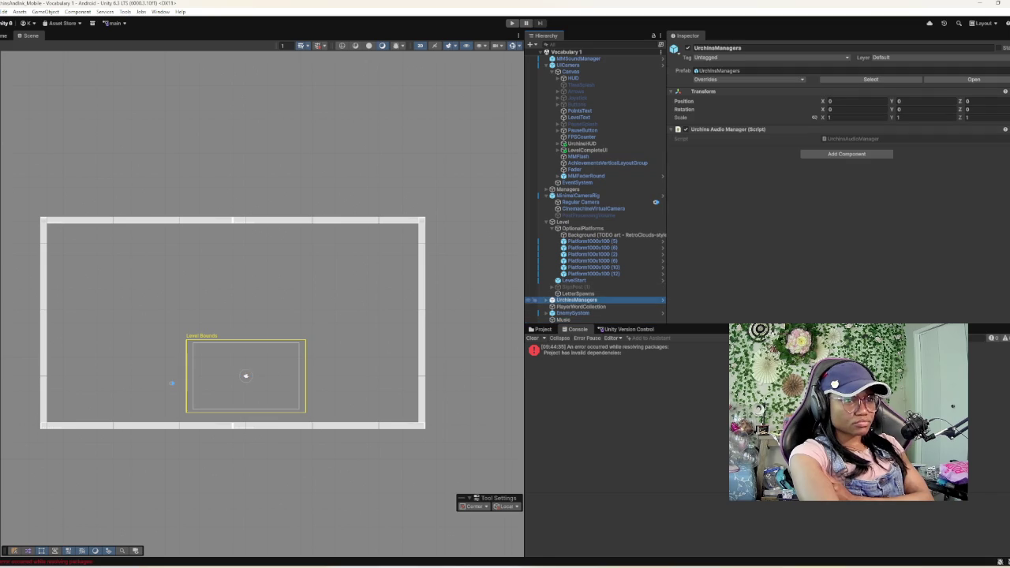
click(593, 274)
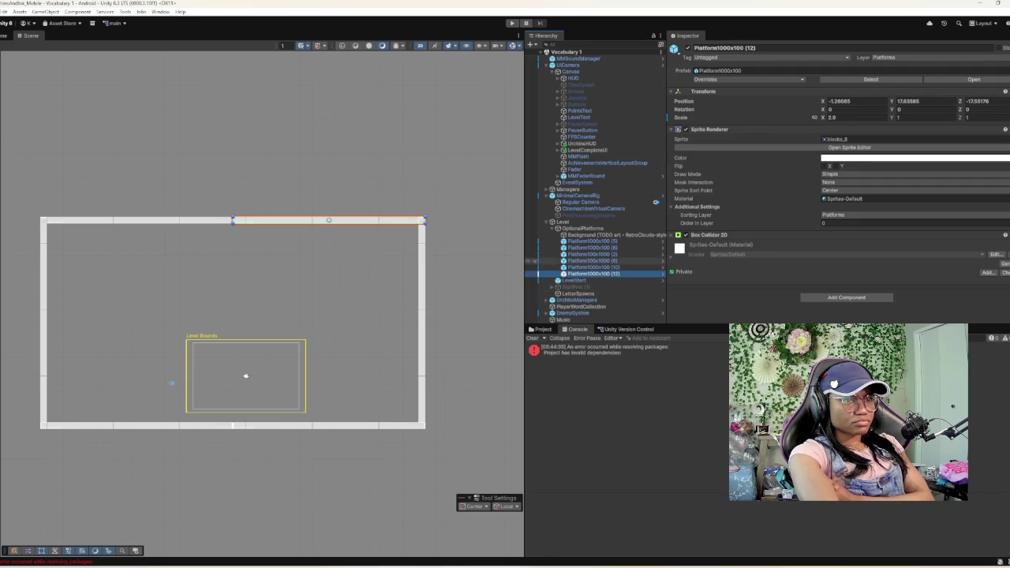
click(592, 241)
click(592, 235)
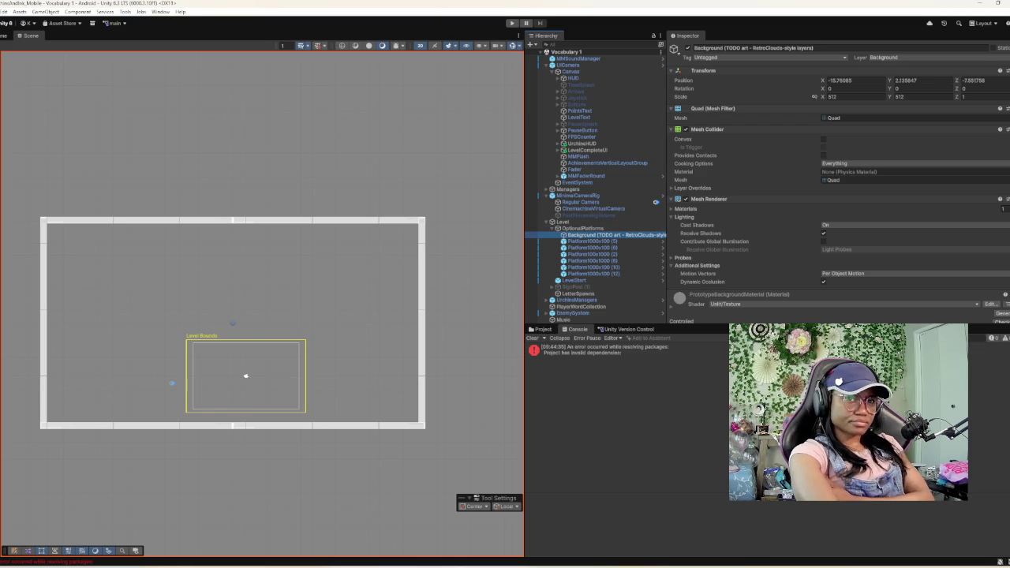
- Inspect the Unlit/Texture shader used by the Background quad's material
scroll(836, 173, down, 1)
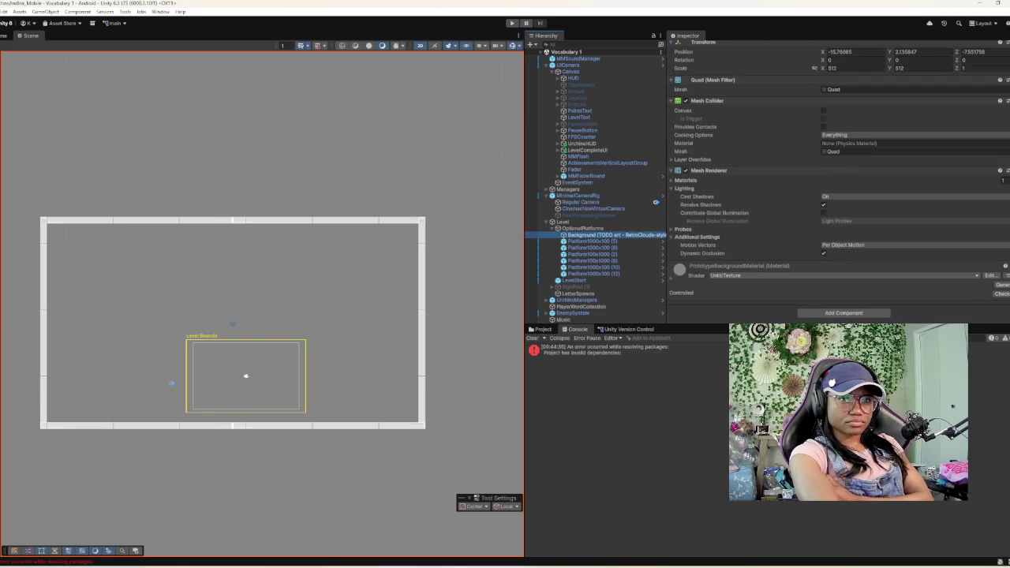
click(844, 275)
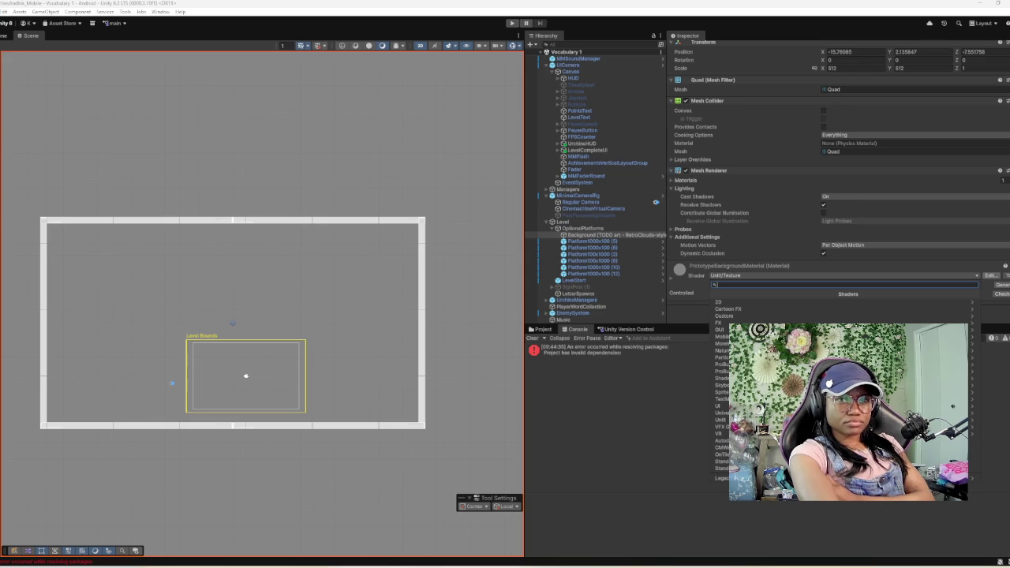
click(990, 275)
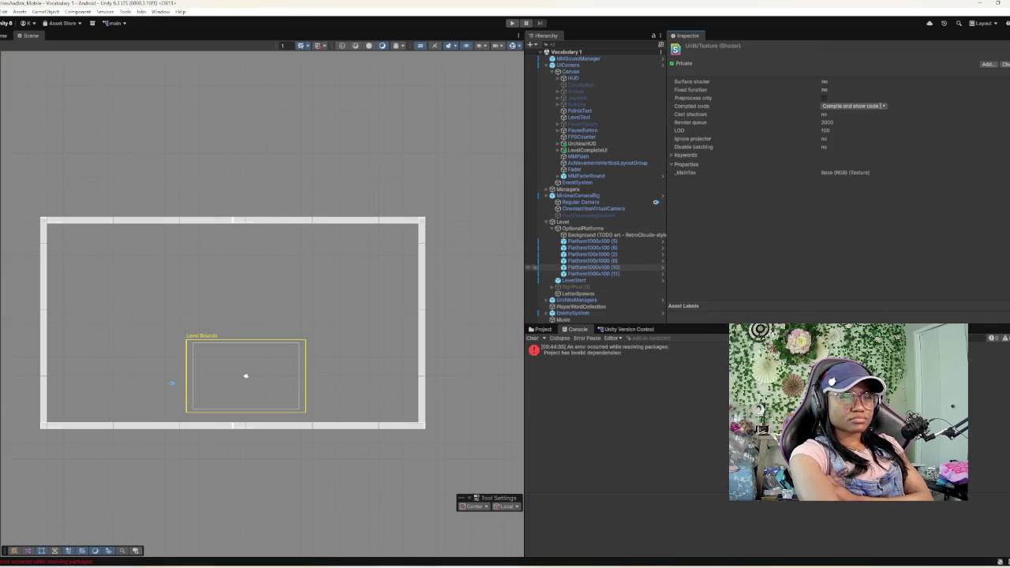
click(530, 235)
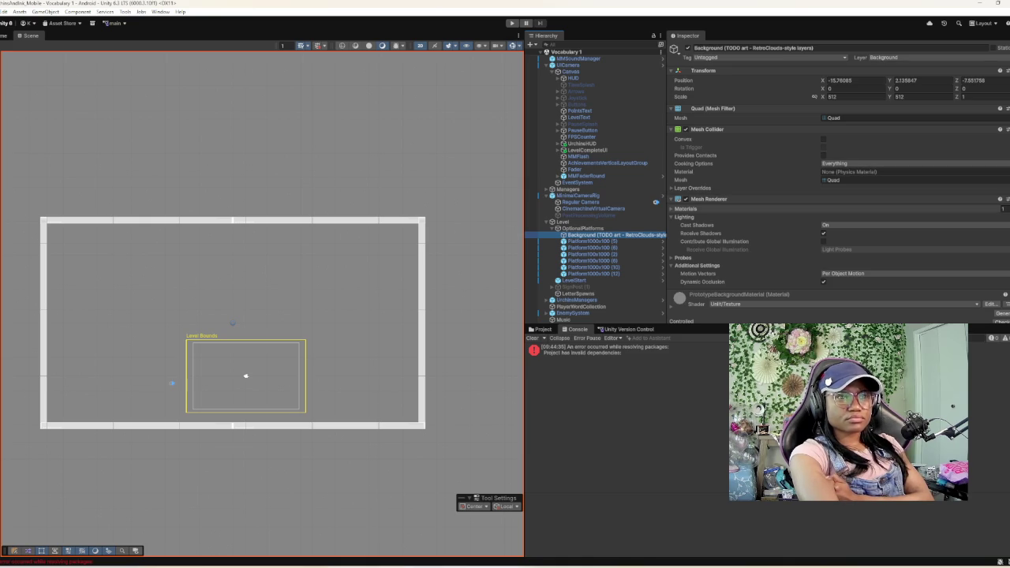
- Expand Materials and open the picker for Element 0 (PrototypeBackgroundMaterial)
click(677, 208)
click(860, 218)
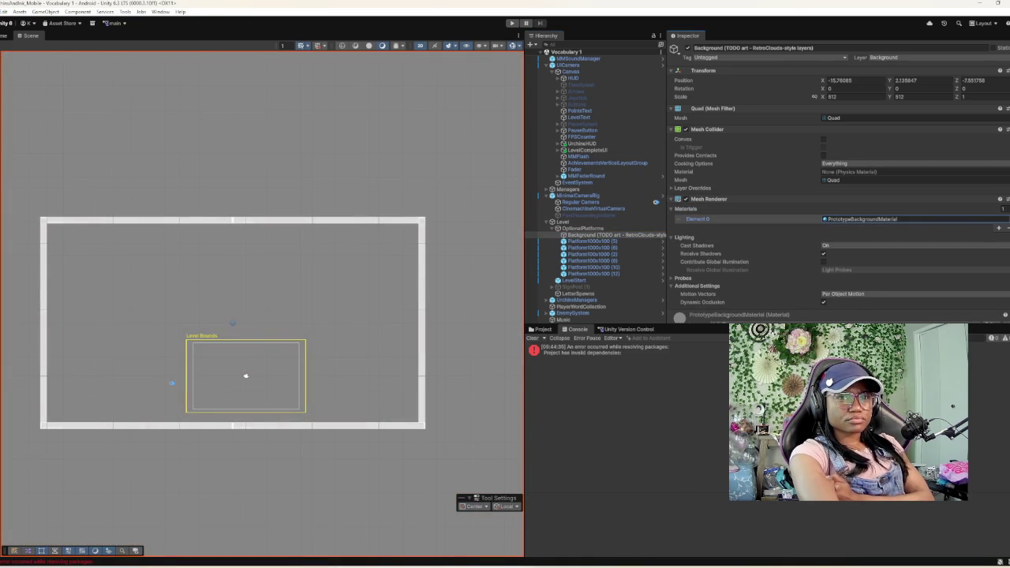
click(1003, 218)
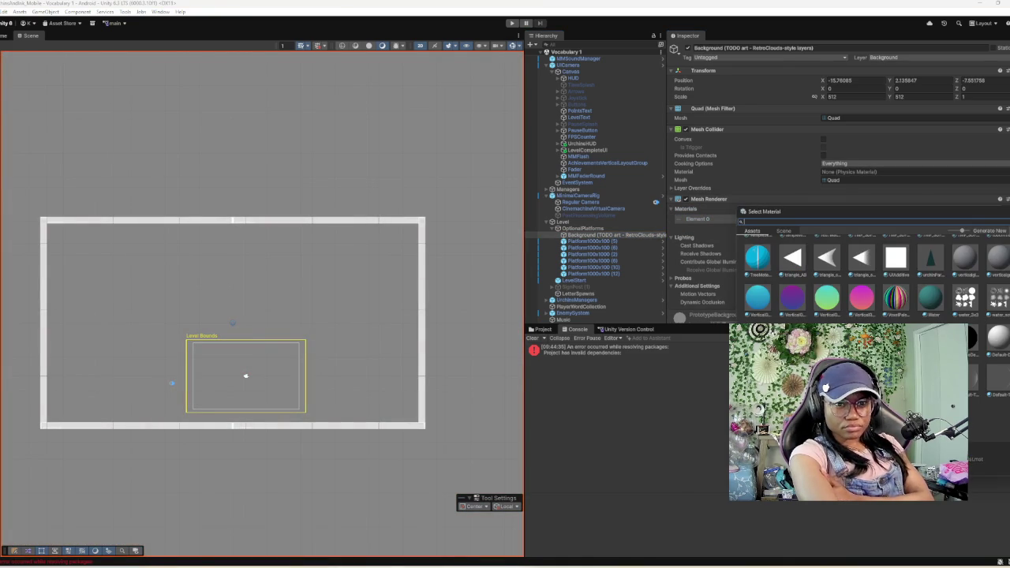
- Preview VoxelPalette, Default-Skybox and the purple VerticalGradient materials on the Background quad
click(895, 297)
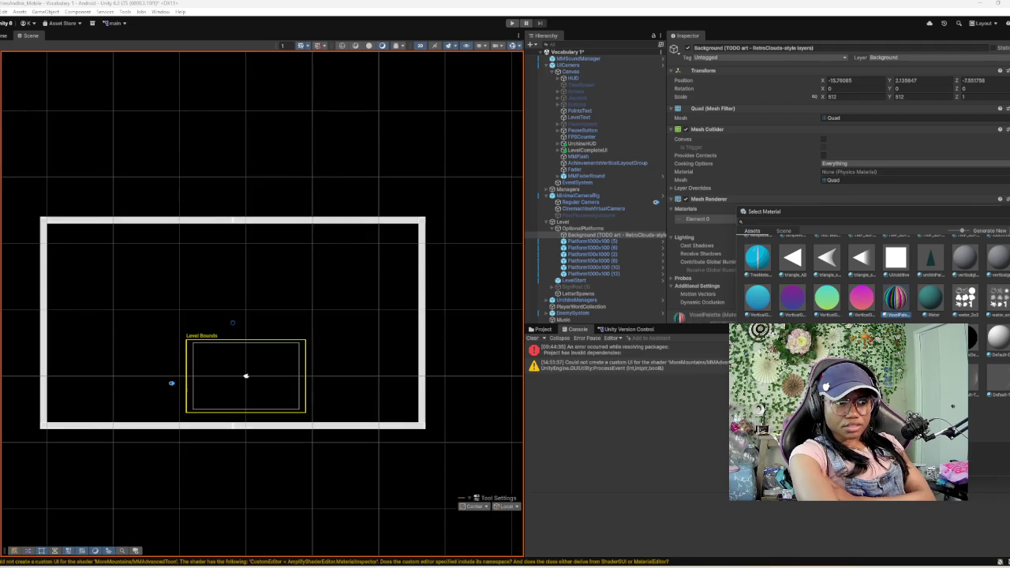
key(Left)
key(Left)
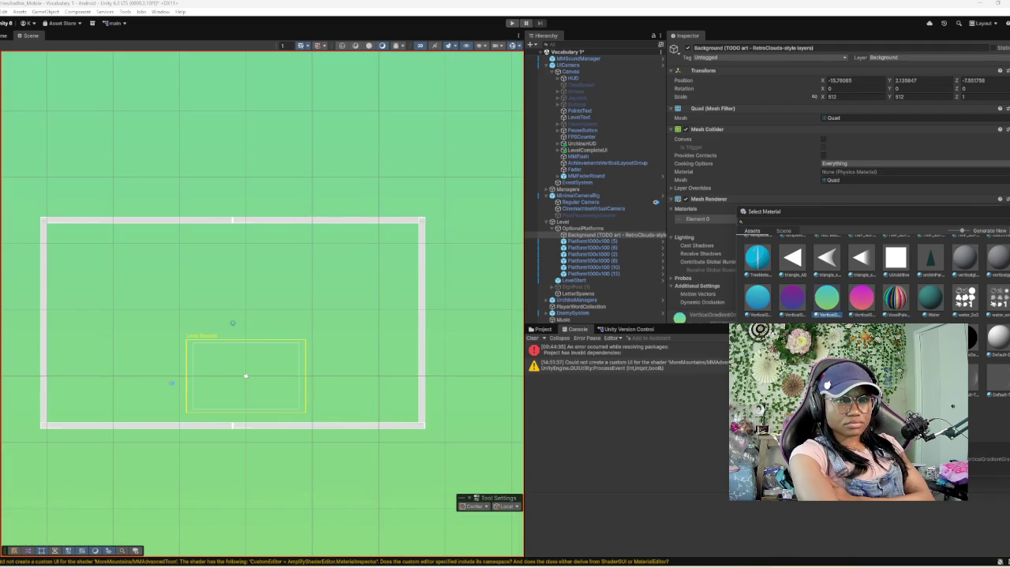
key(Left)
key(Left)
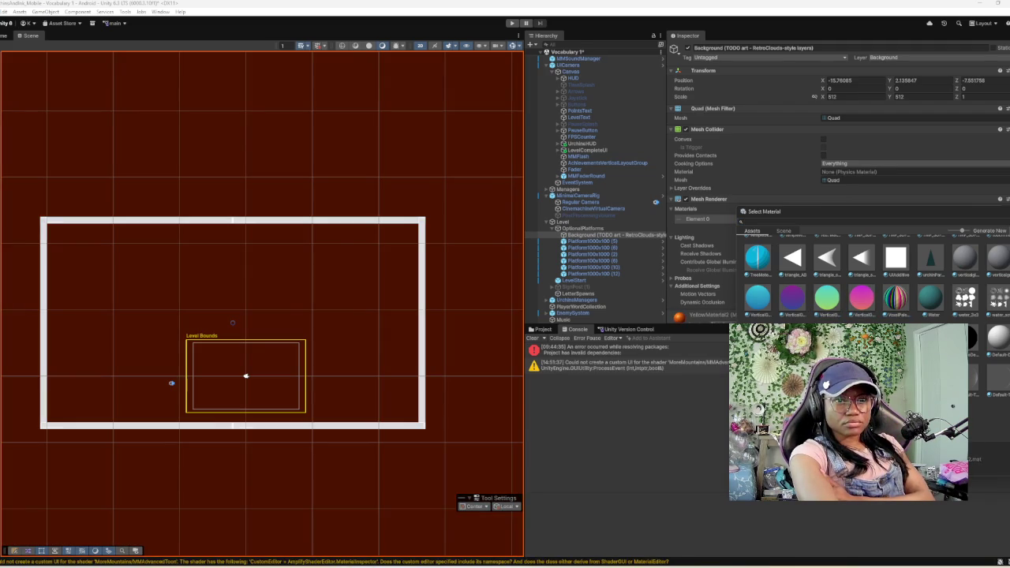
key(Right)
key(Right)
key(Right)
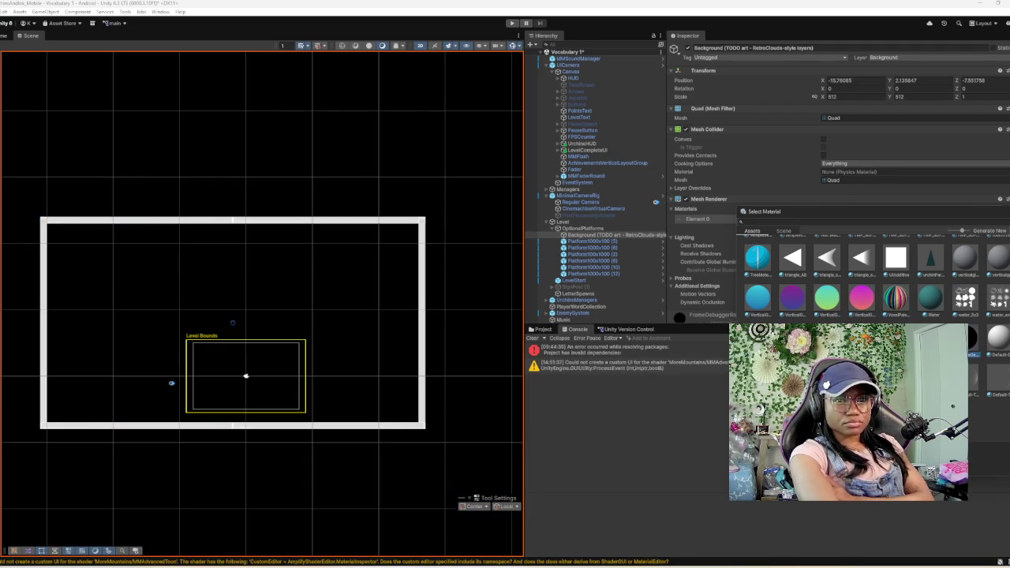
key(Right)
key(Right)
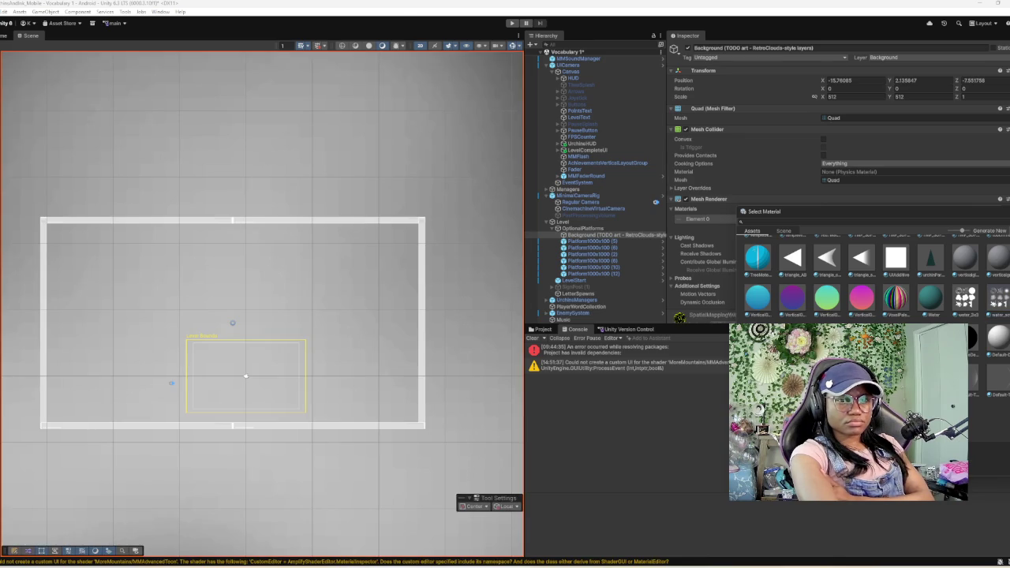
key(Right)
key(Right)
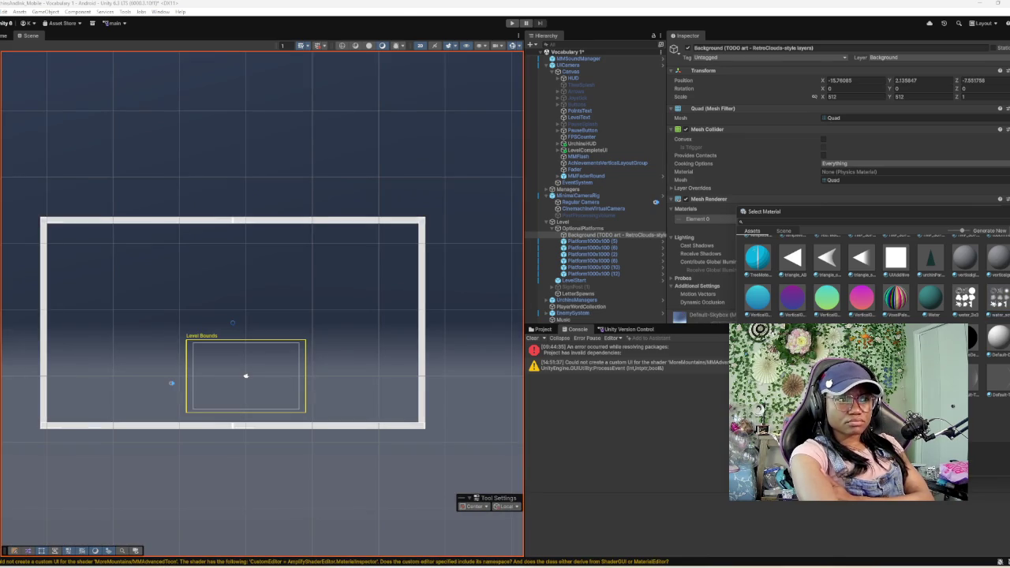
key(Right)
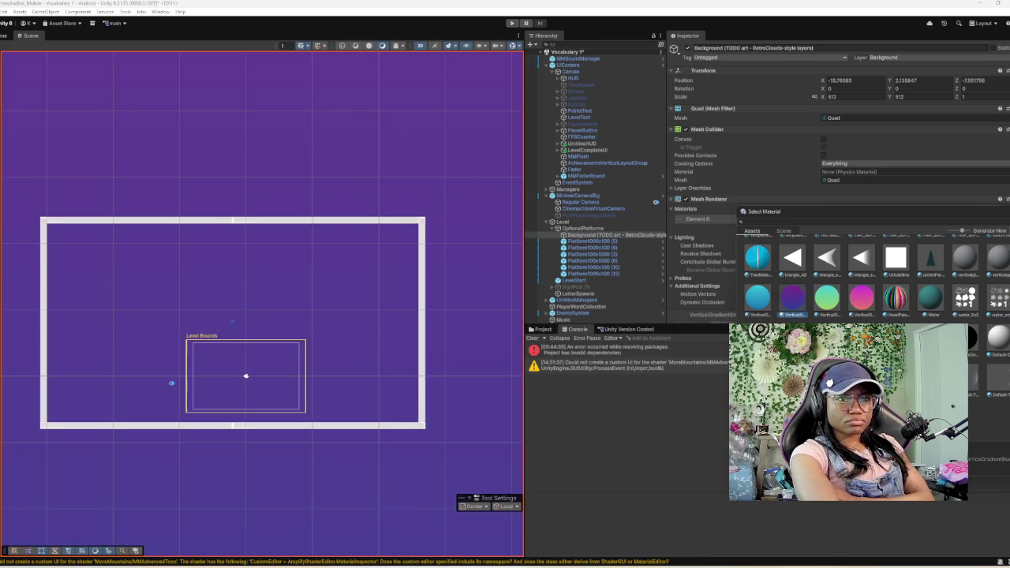
key(Right)
key(Right)
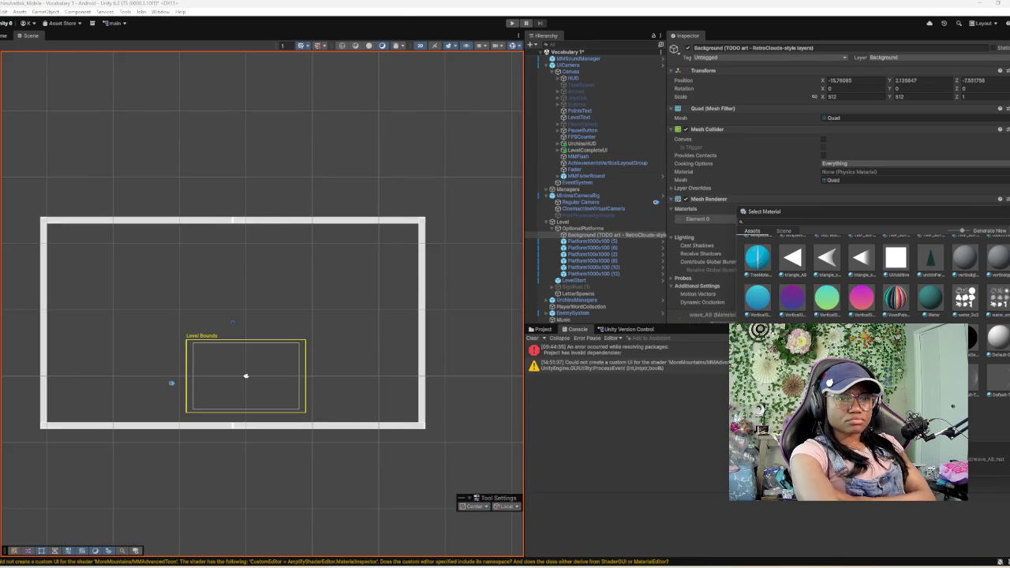
- Continue previewing from the seaweed material onward, stopping on the teal cave mockup2.0 material
scroll(867, 284, down, 10)
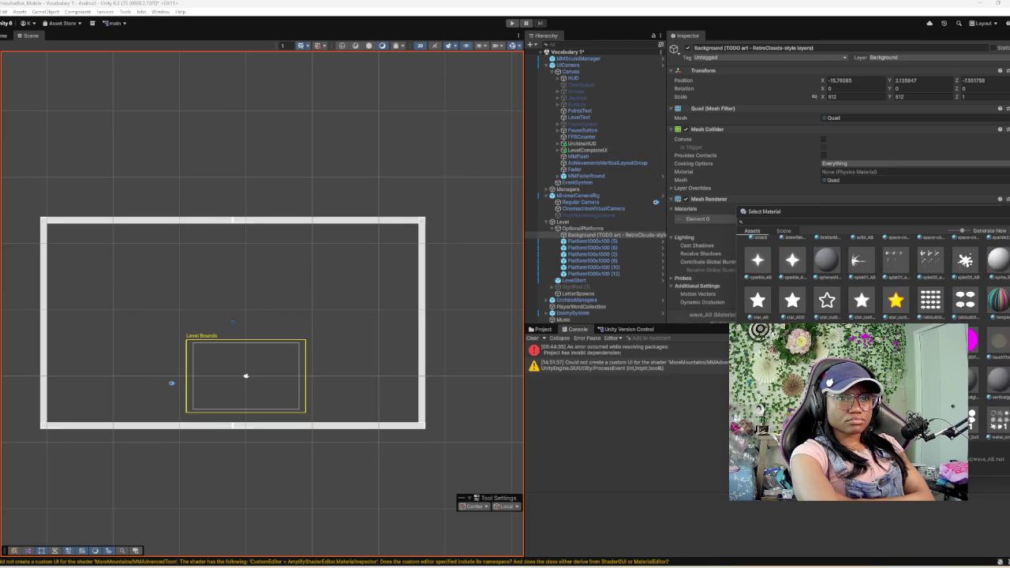
scroll(867, 284, up, 3)
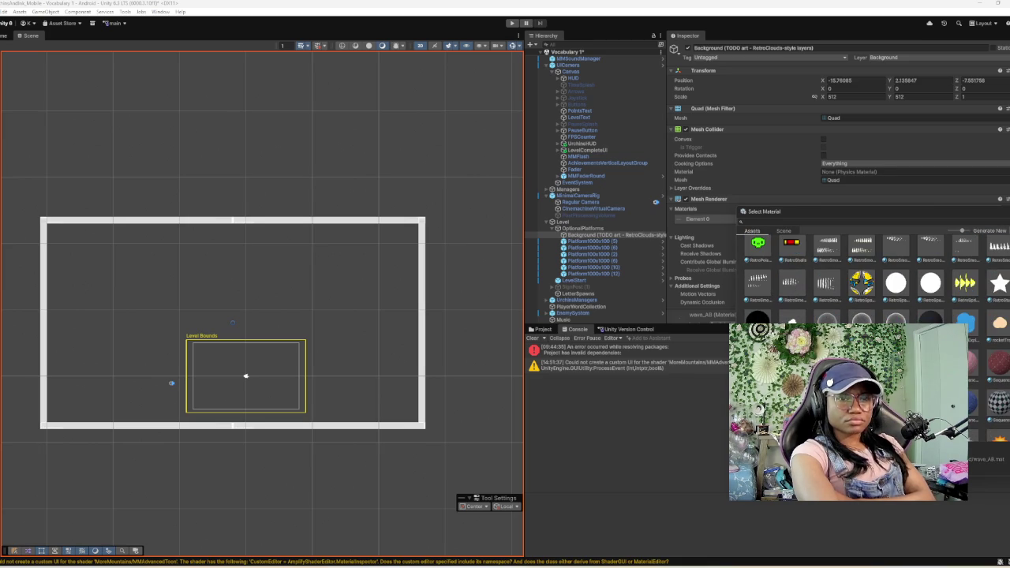
key(Right)
key(Right)
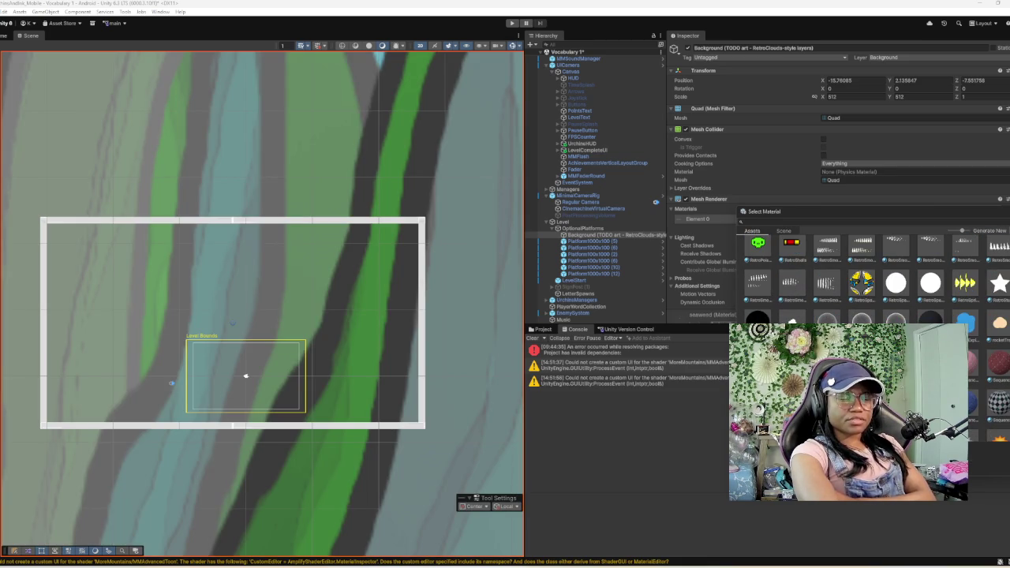
key(Right)
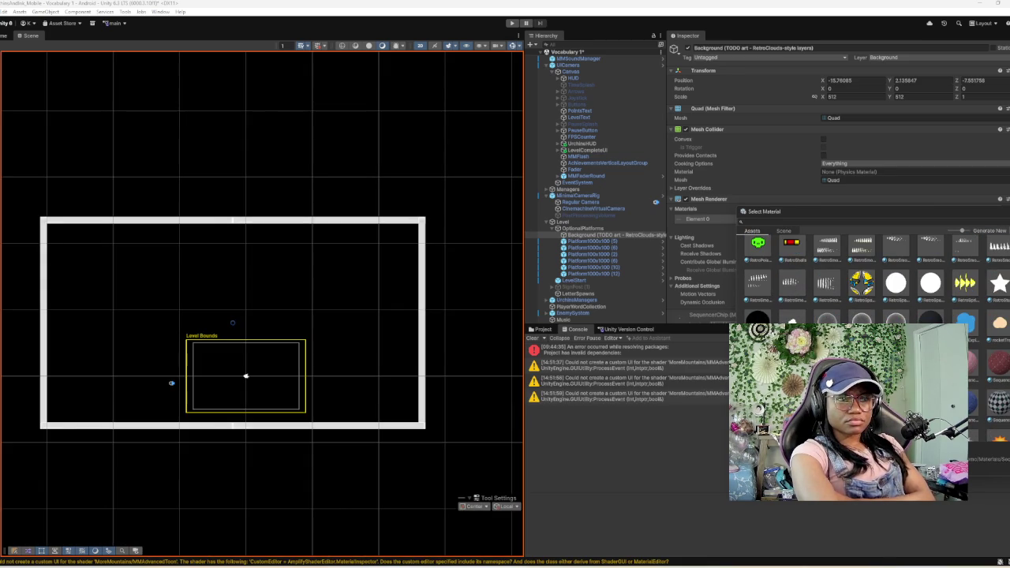
key(Right)
scroll(868, 276, down, 3)
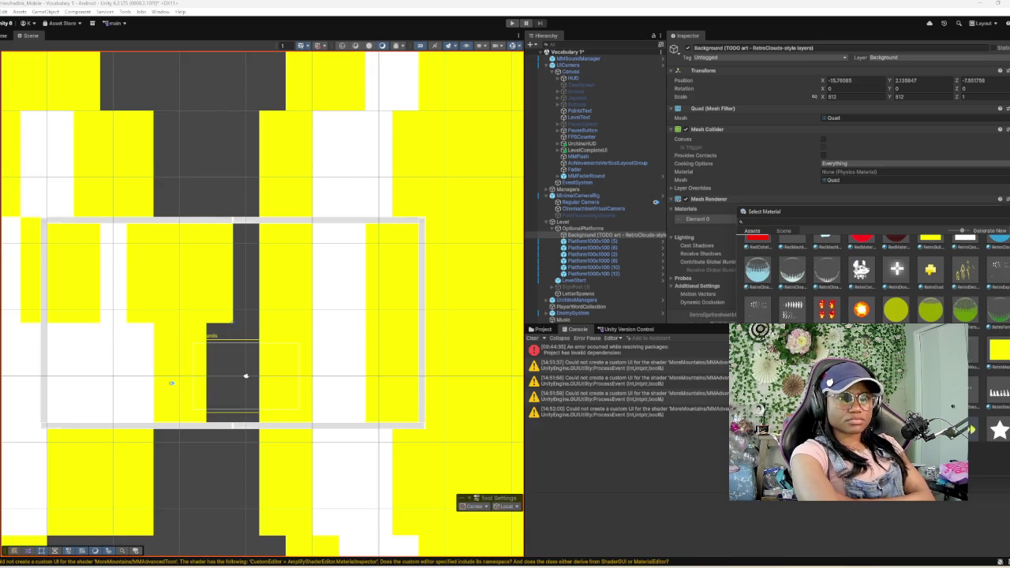
key(Right)
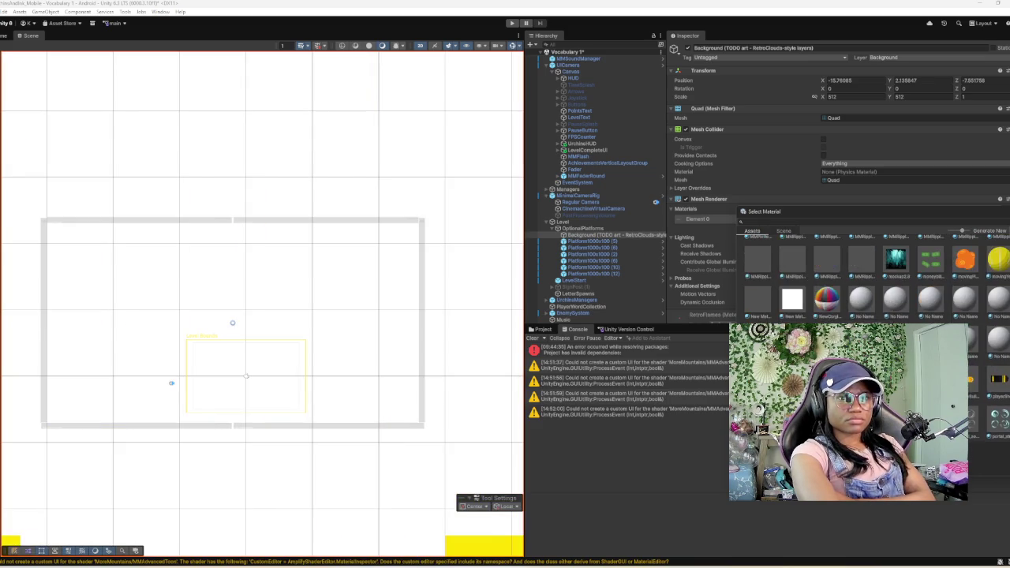
key(Right)
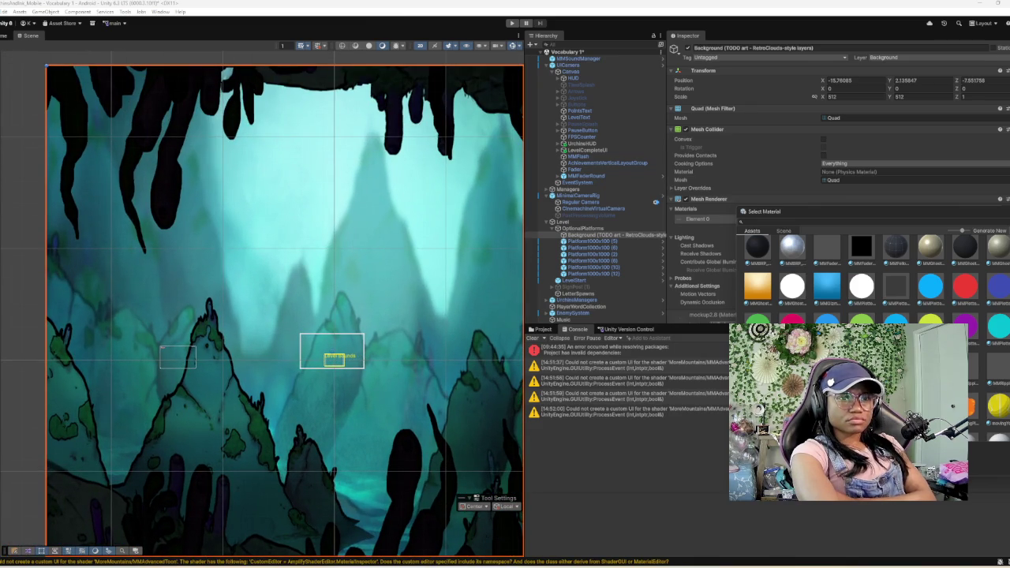
- Search '3.2', compare the four layer materials, and apply the blue-teal peaks 3.20.2021_0004_Layer-65
scroll(868, 284, down, 10)
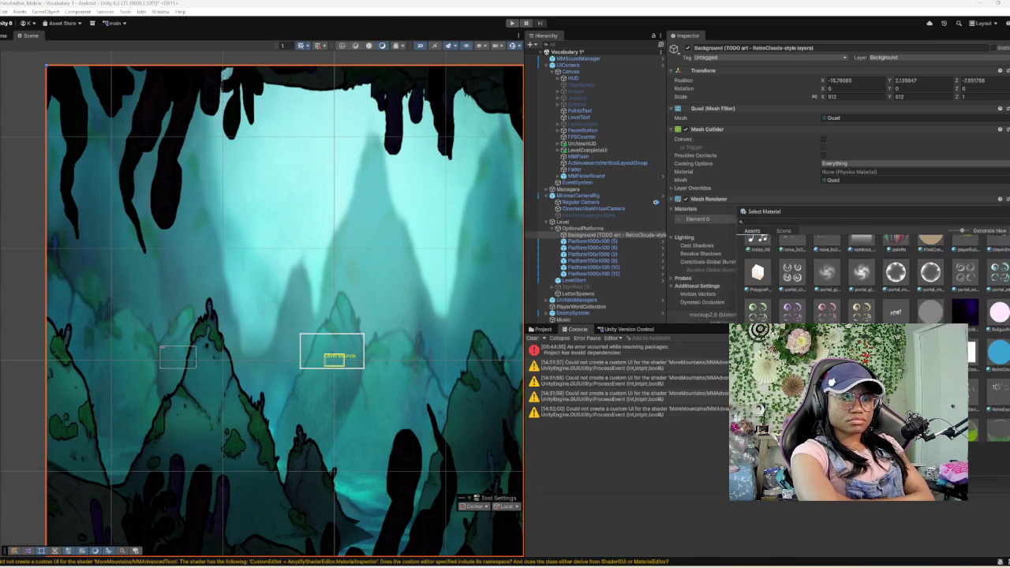
scroll(868, 276, up, 10)
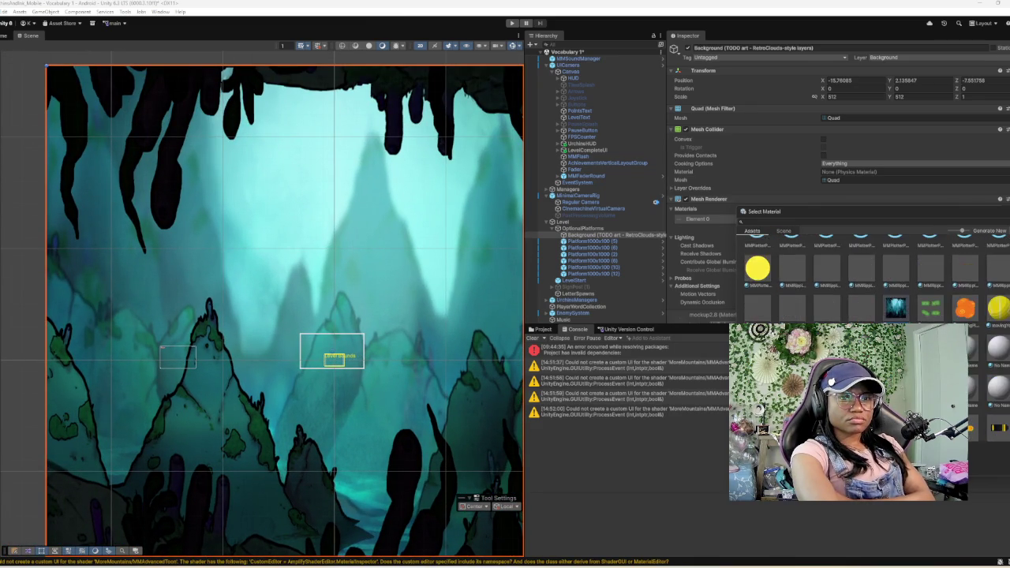
scroll(868, 276, up, 5)
scroll(868, 276, down, 10)
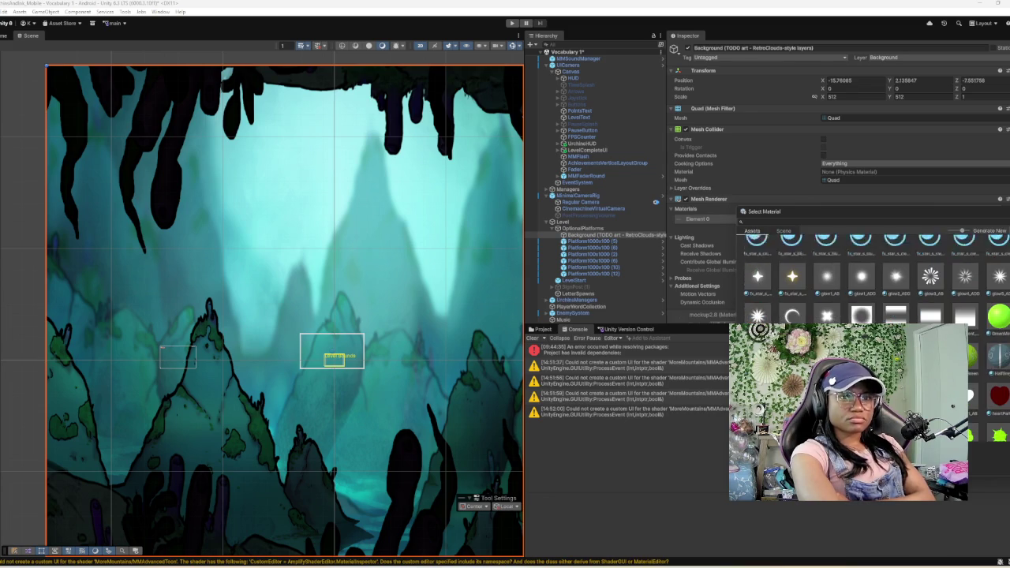
scroll(867, 276, up, 3)
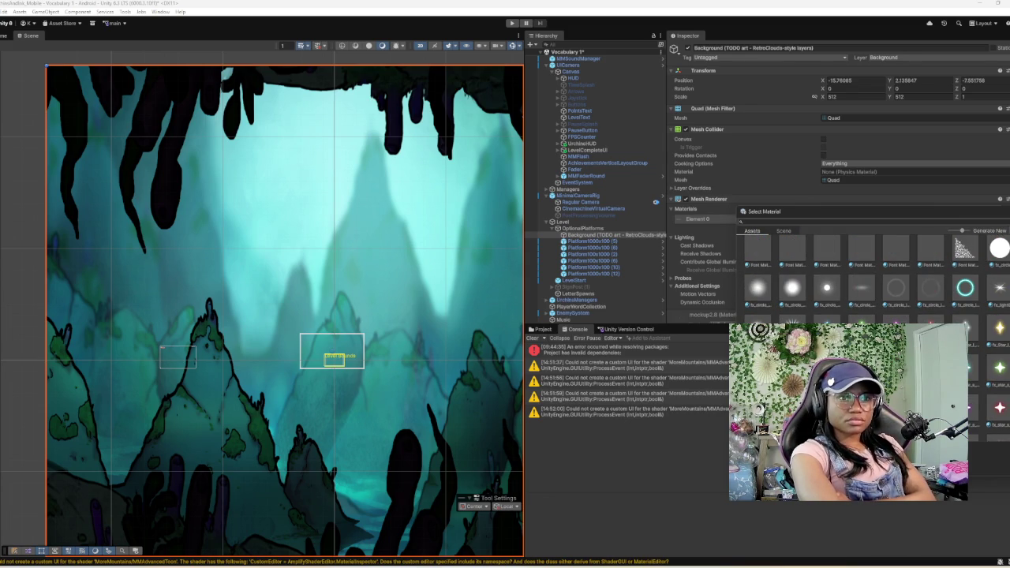
text(3.2)
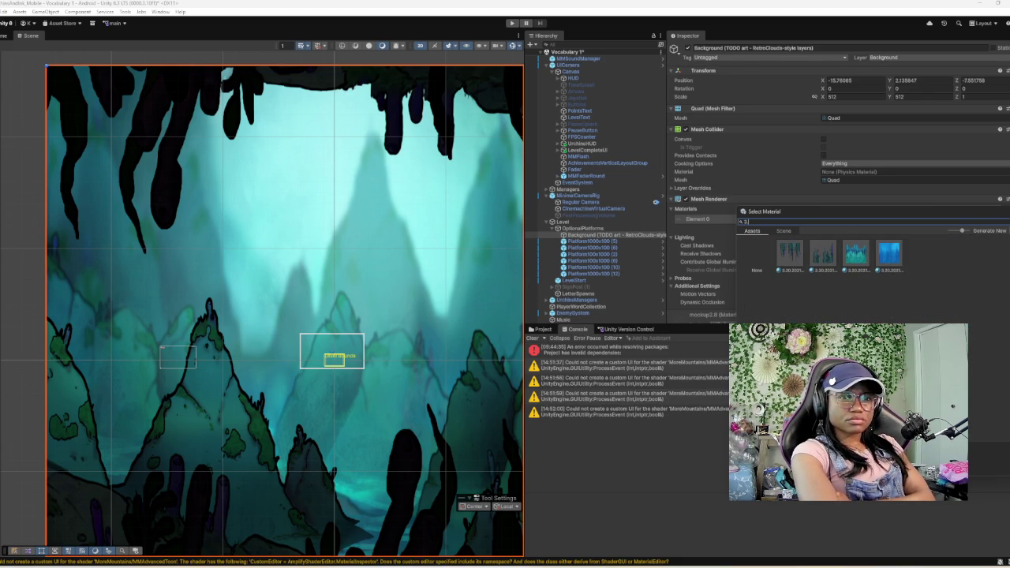
click(856, 253)
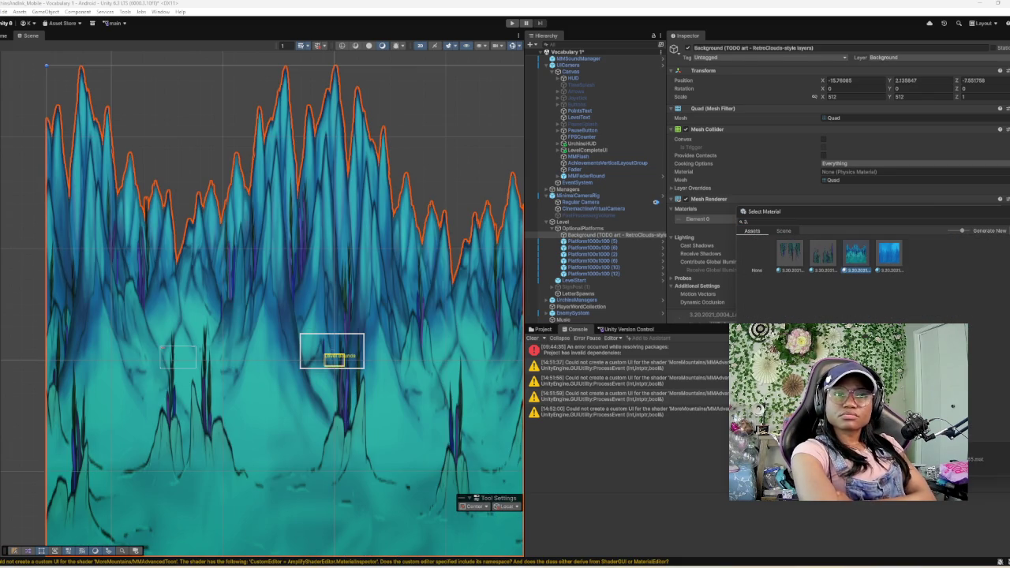
click(890, 252)
click(822, 253)
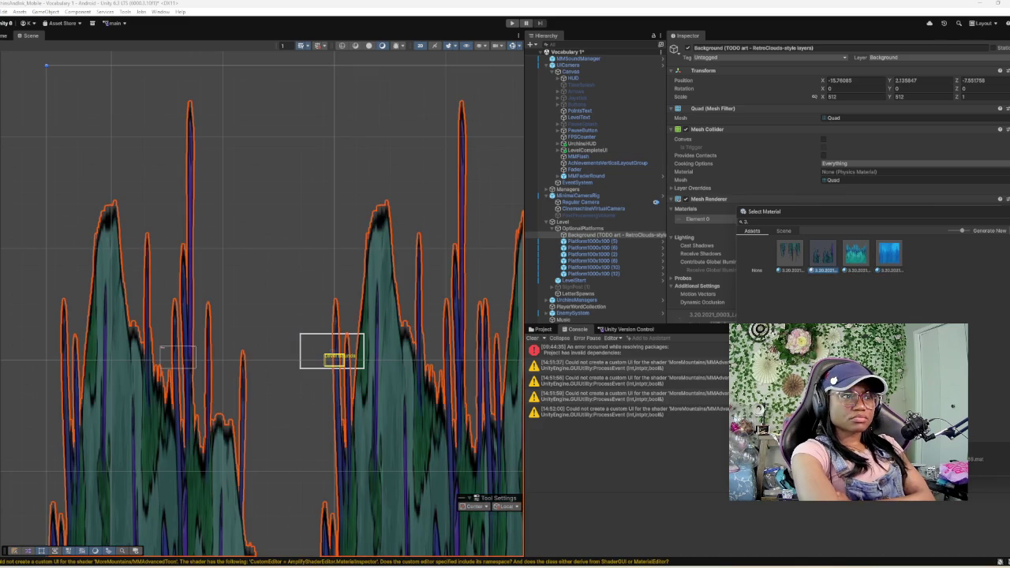
click(789, 253)
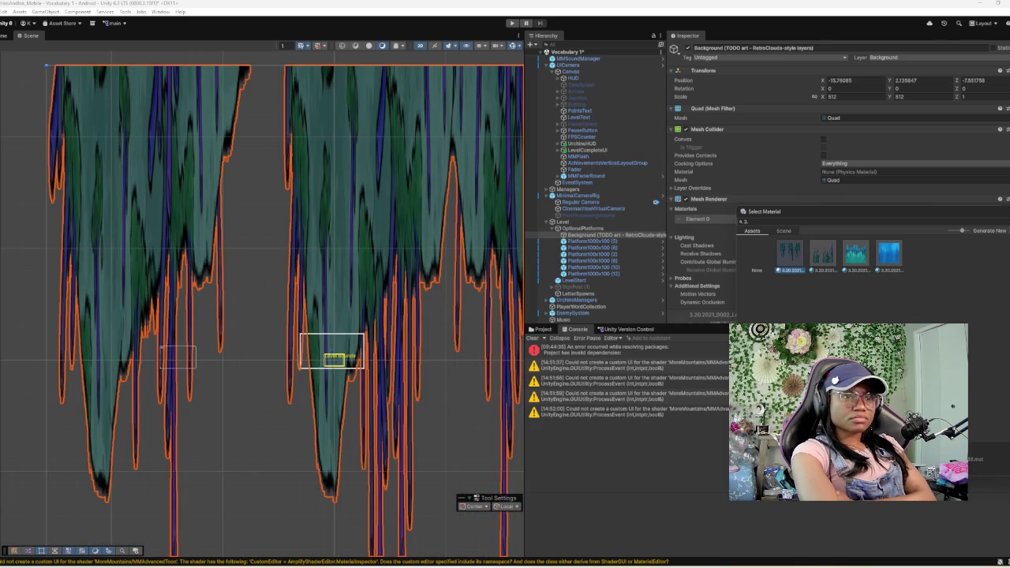
click(856, 252)
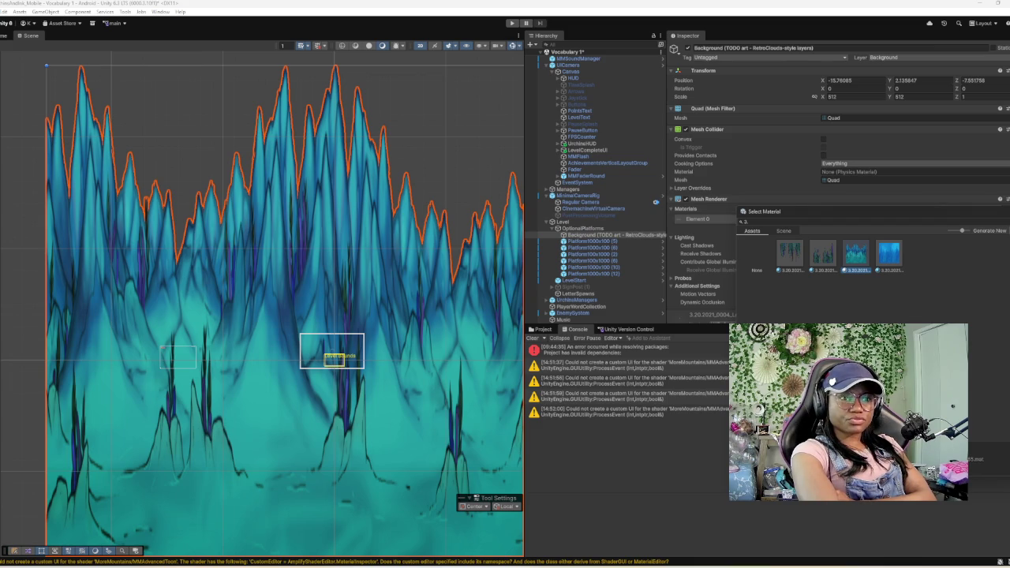
key(Return)
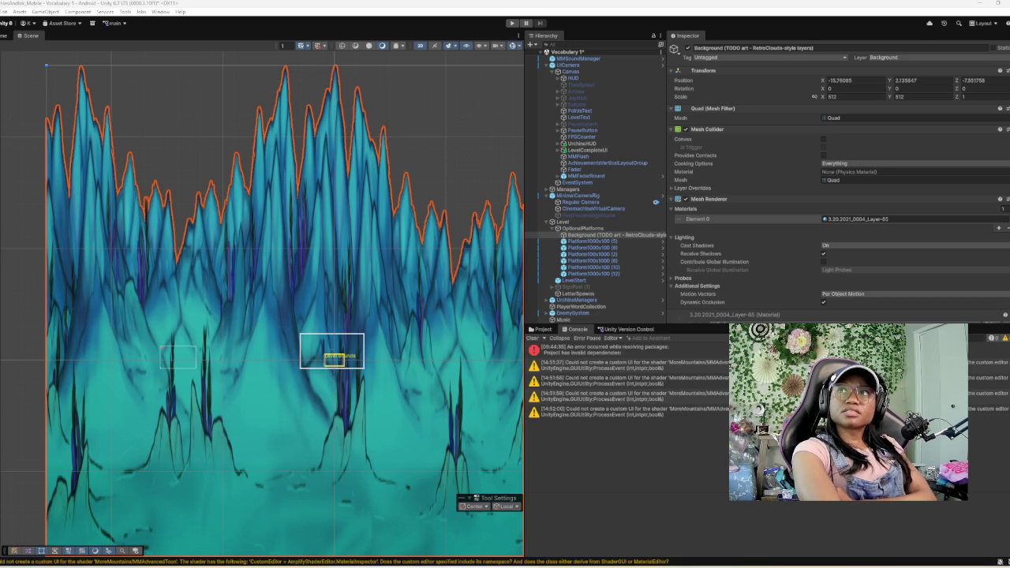
- Scale the Background quad to 80 by 20 and play-test the scene
click(833, 96)
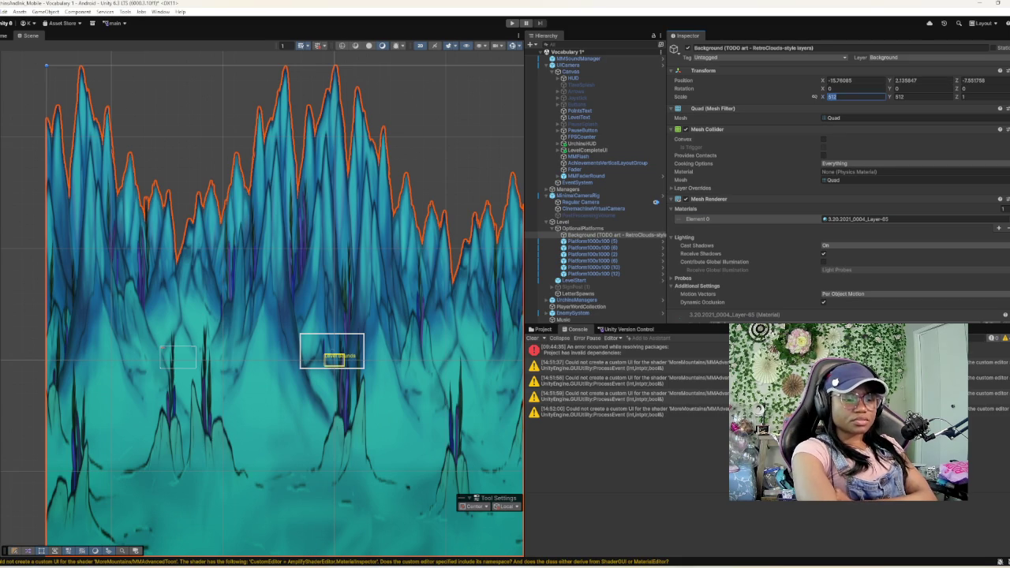
text(80)
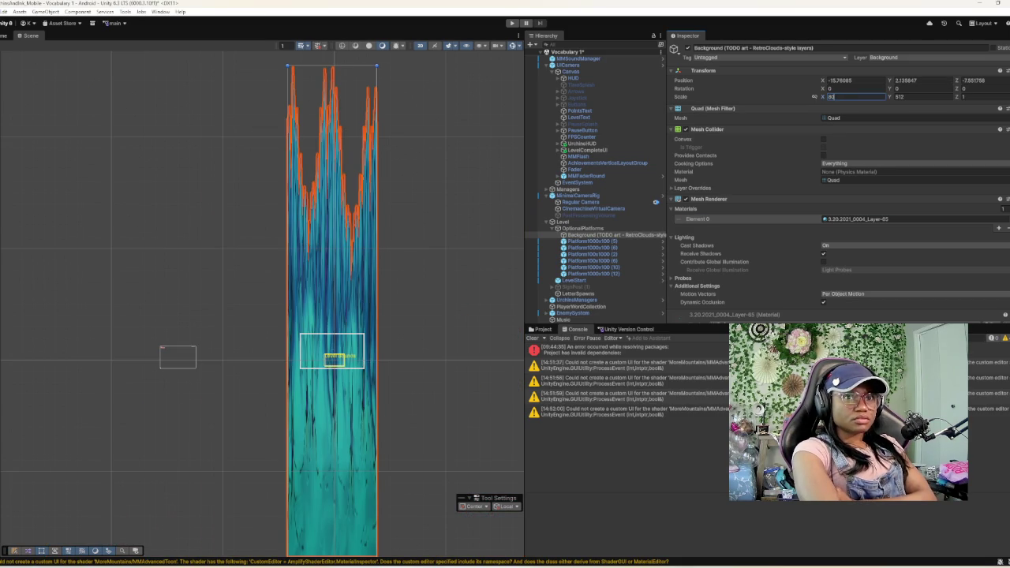
key(Tab)
text(20)
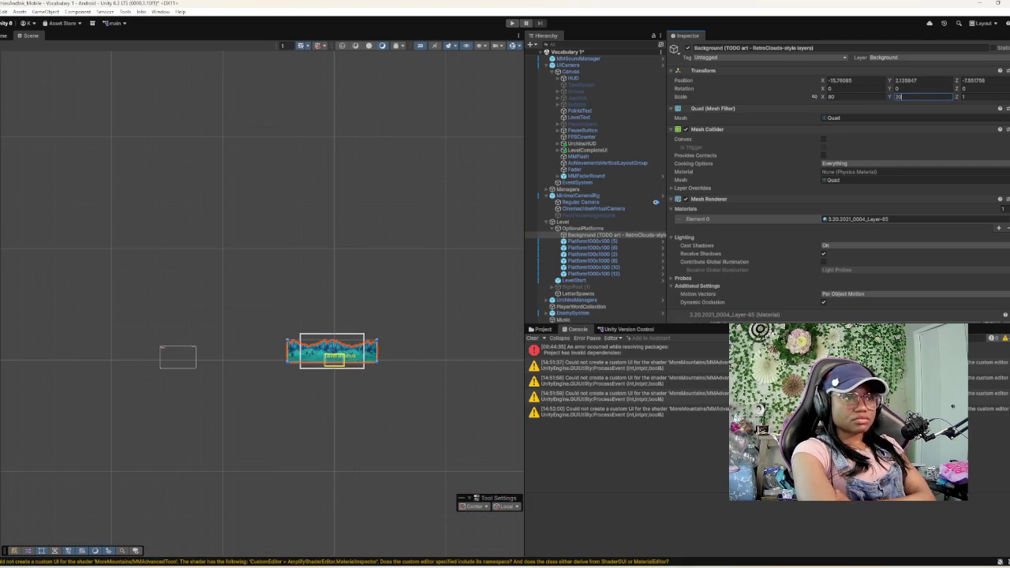
scroll(333, 343, up, 1)
scroll(274, 352, up, 5)
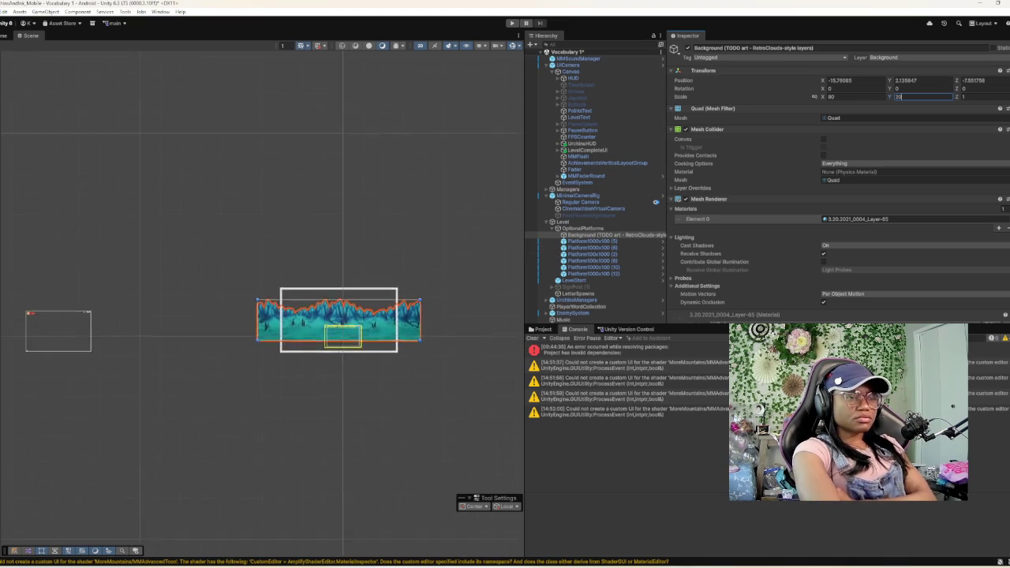
scroll(275, 352, up, 1)
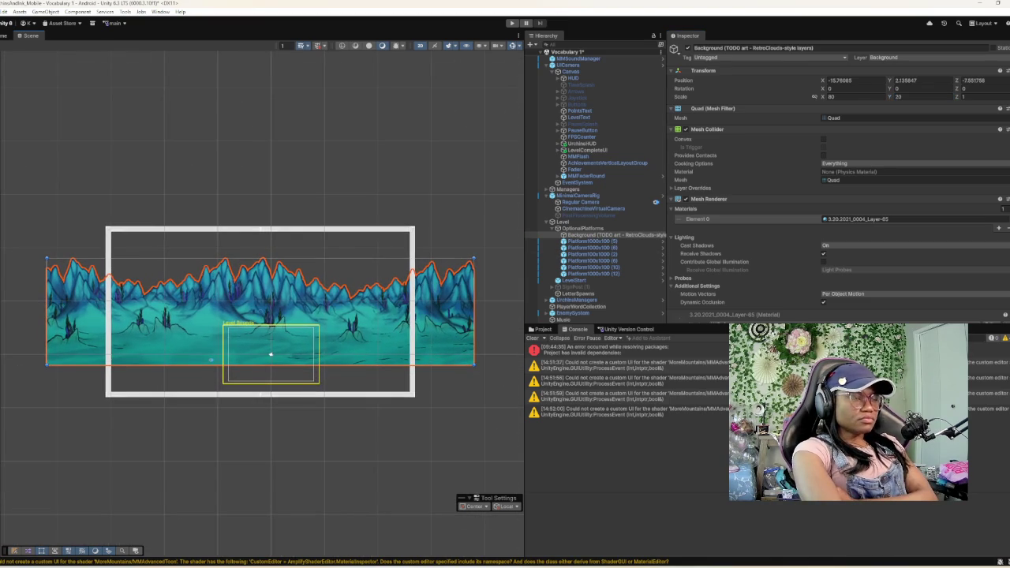
key(ctrl+p)
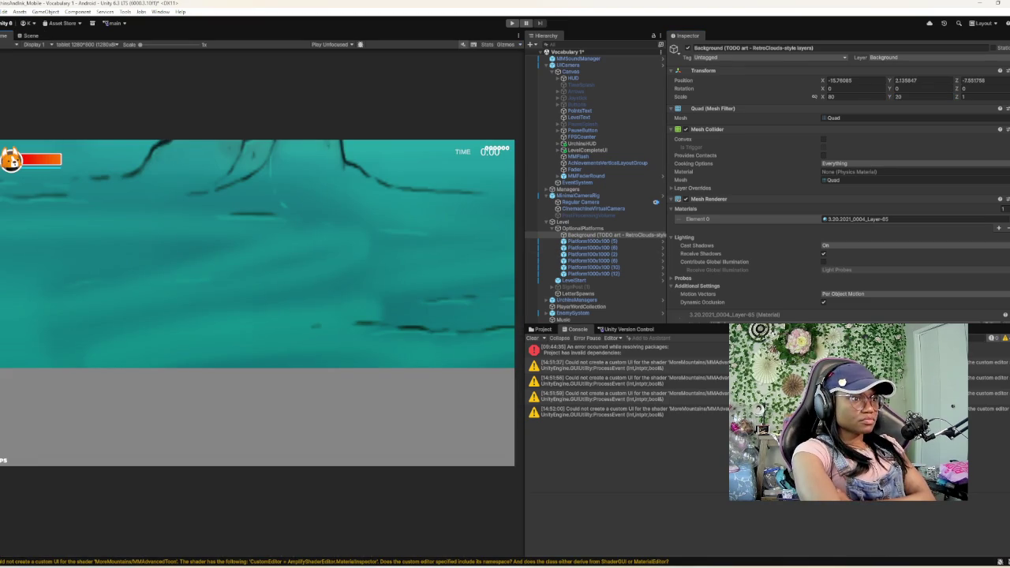
key(ctrl+p)
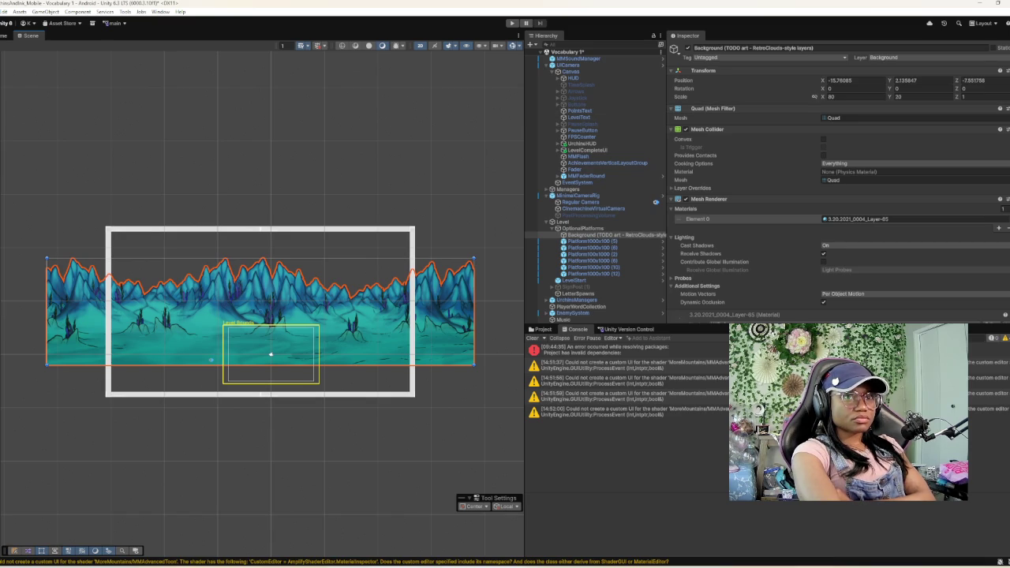
- Set the Background quad's Position Y to -6.85
double_click(919, 81)
text(-3.75)
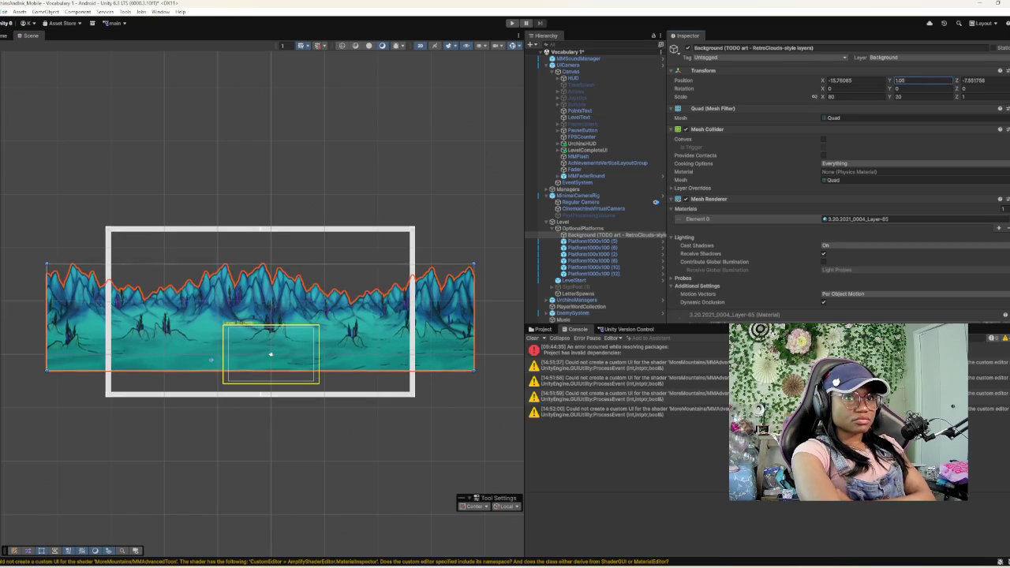
key(BackSpace)
key(BackSpace)
key(BackSpace)
text(6.85)
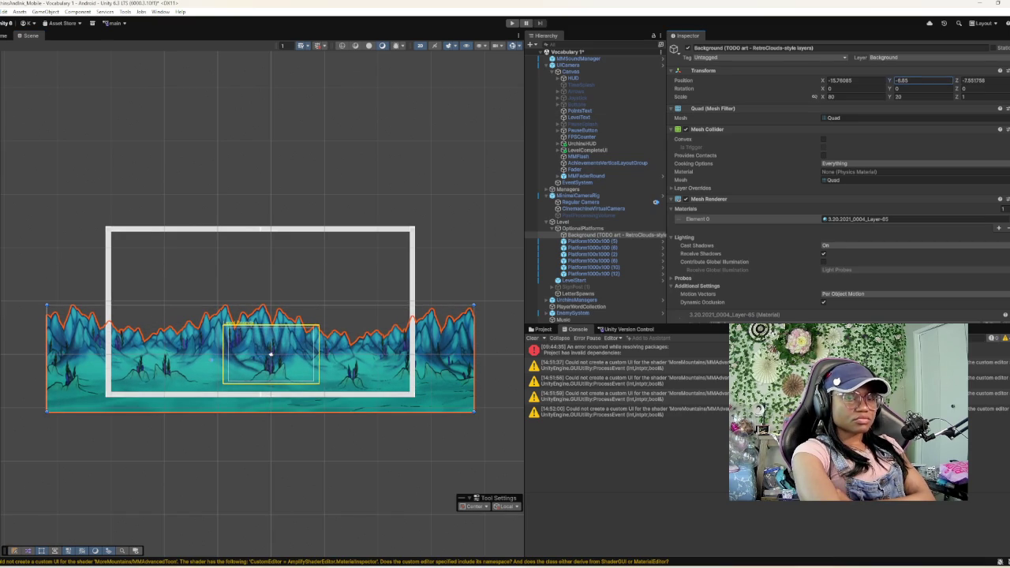
- Shrink the quad proportionally to about 30.56 wide, play-test, then reselect Background
click(815, 96)
double_click(848, 97)
text(79.77)
drag(823, 96, 784, 96)
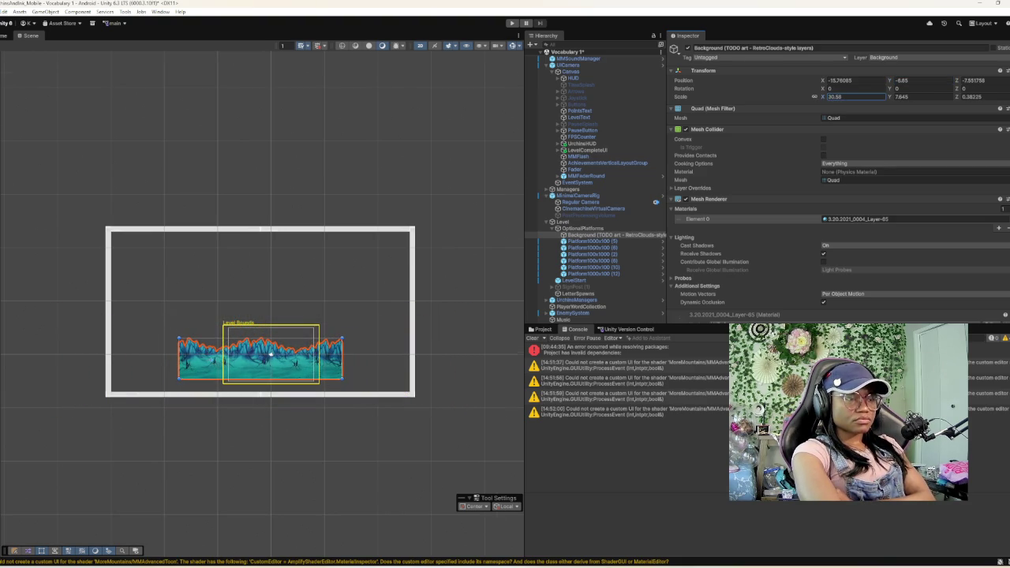
scroll(223, 401, up, 2)
key(ctrl+p)
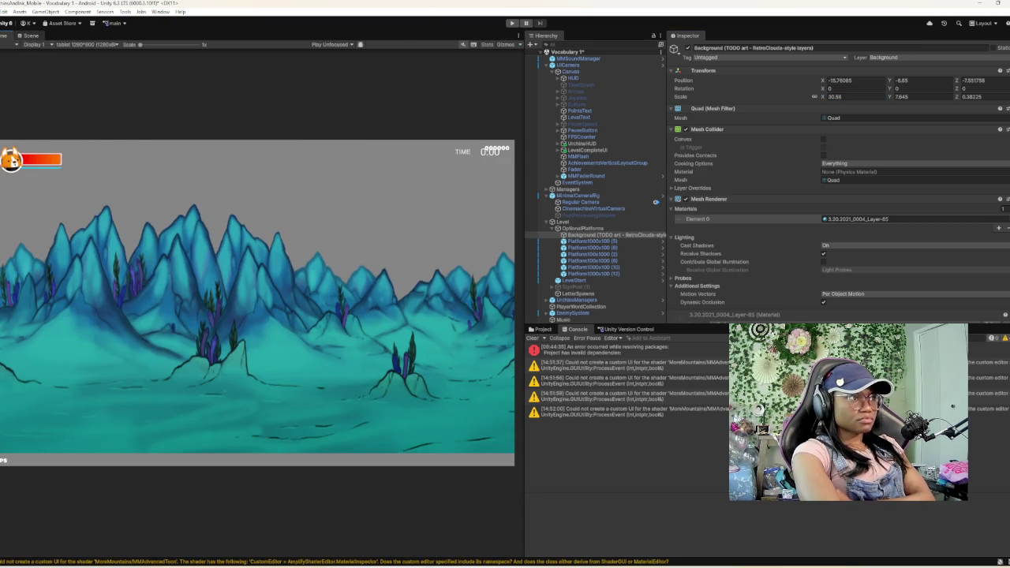
key(ctrl+p)
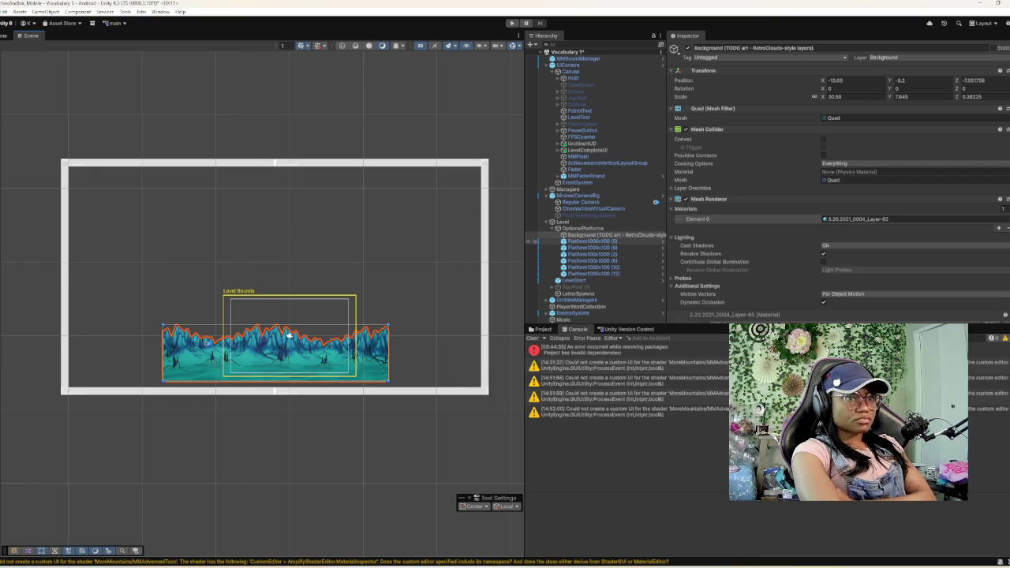
click(608, 235)
- Duplicate Background, then give the original the blue mountain material found by searching '3.2'
right_click(584, 235)
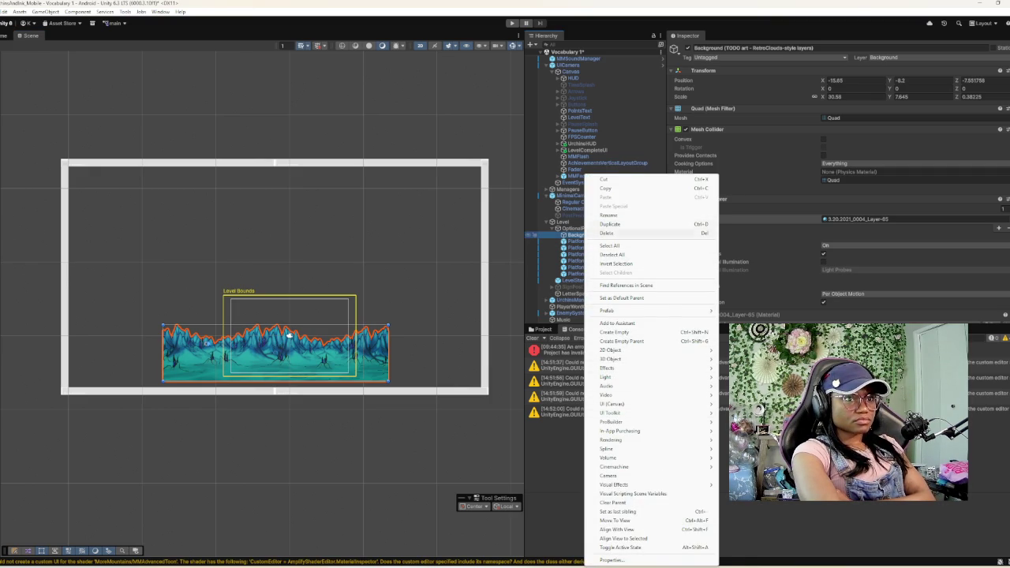
click(612, 225)
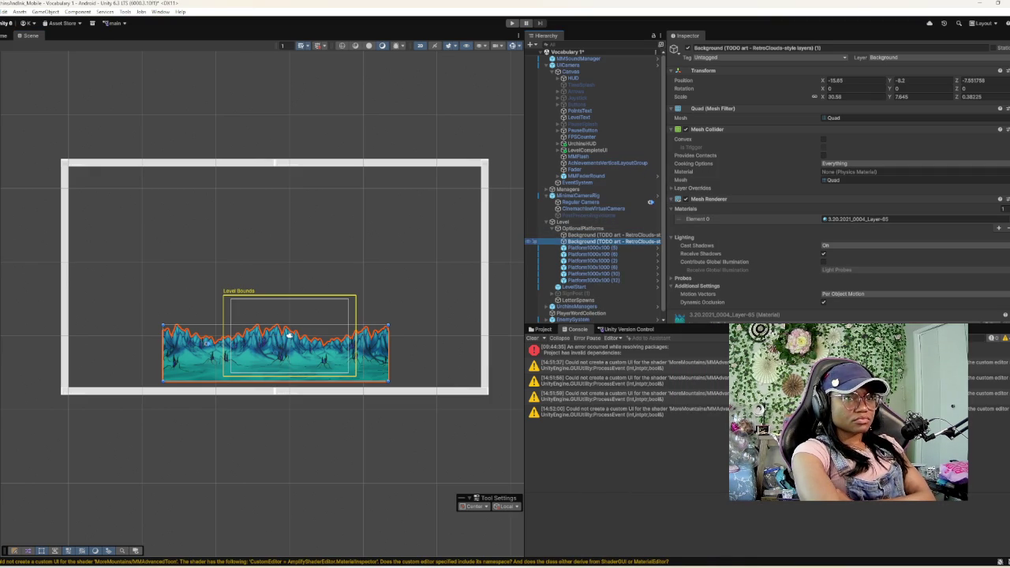
click(584, 234)
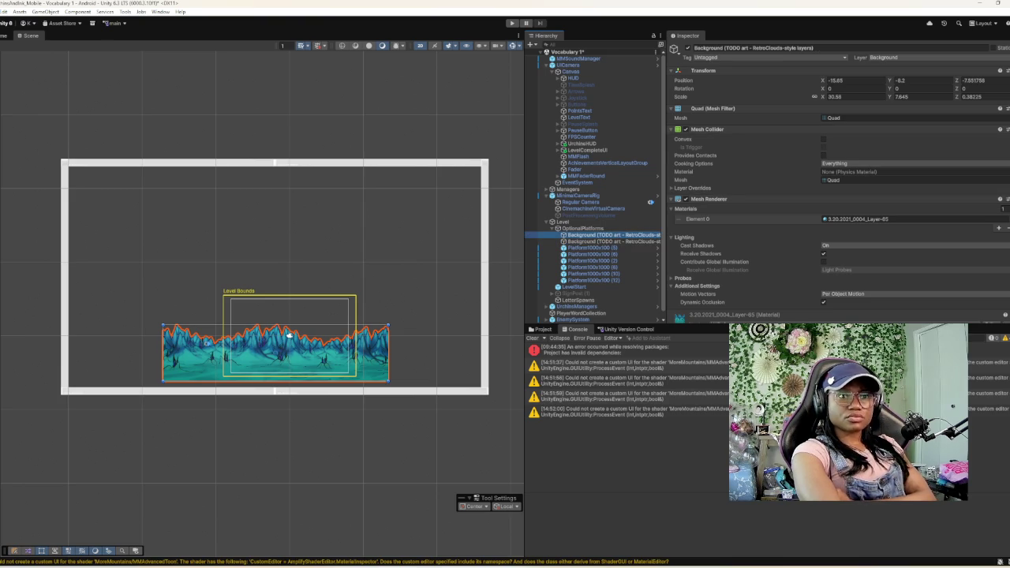
click(1003, 219)
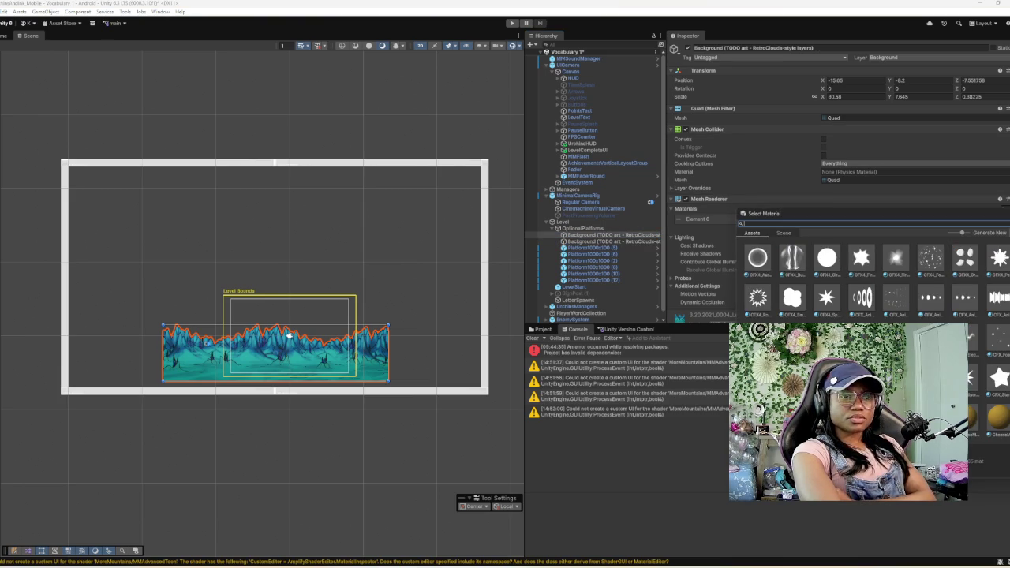
text(3.2)
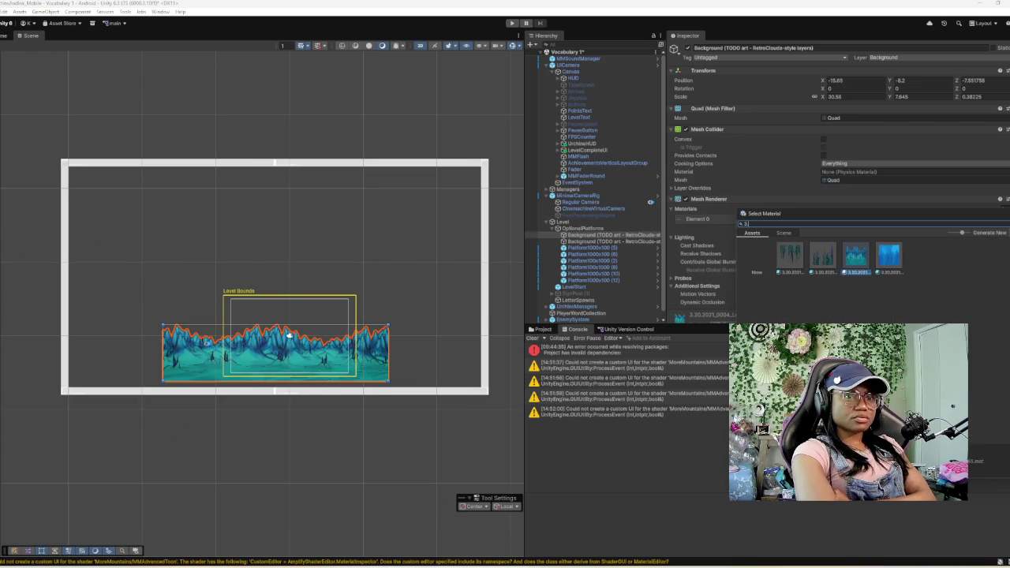
click(889, 256)
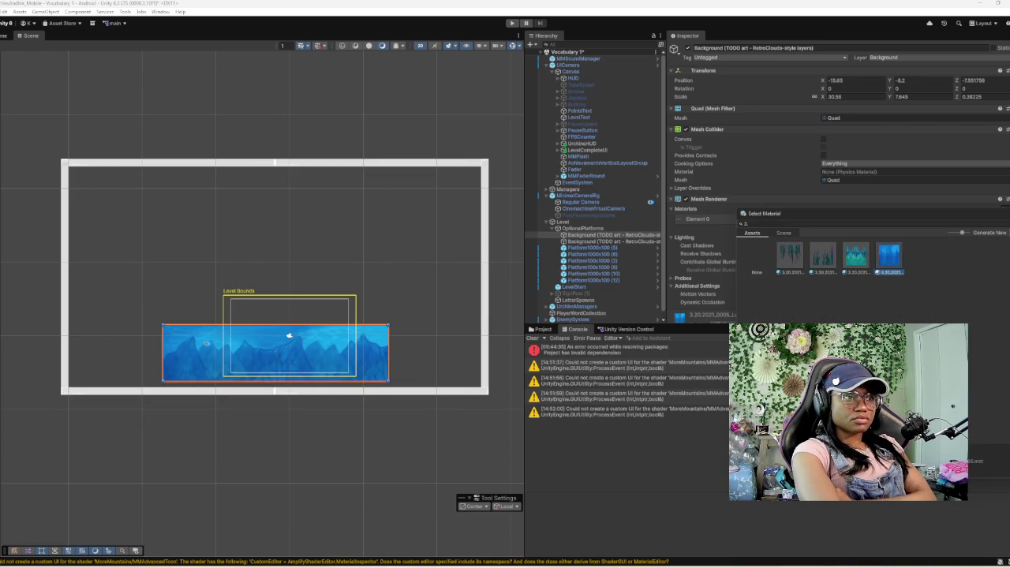
key(ctrl+d)
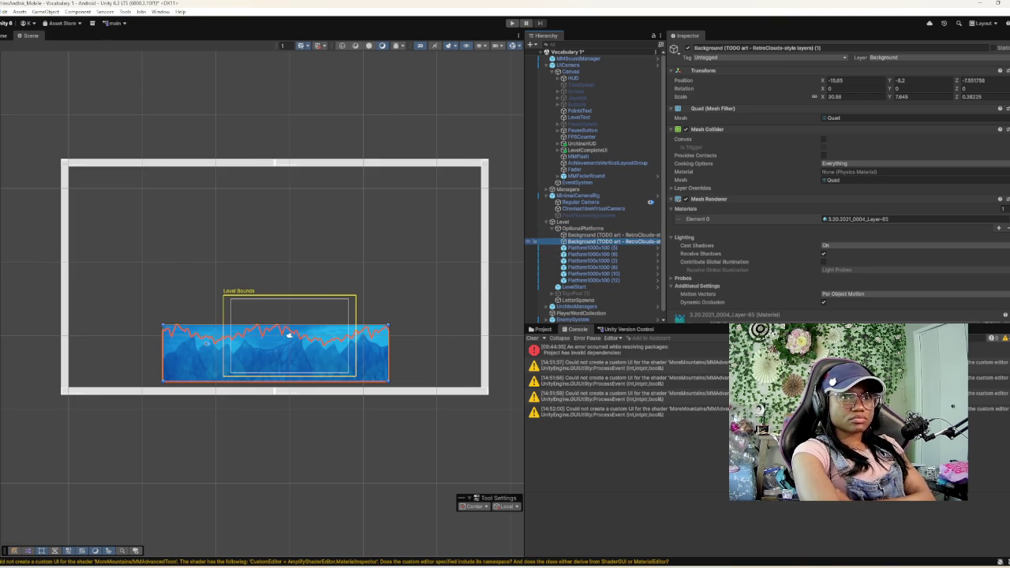
- Select the blue mountain quad and set its Position Y to -2.7
click(553, 236)
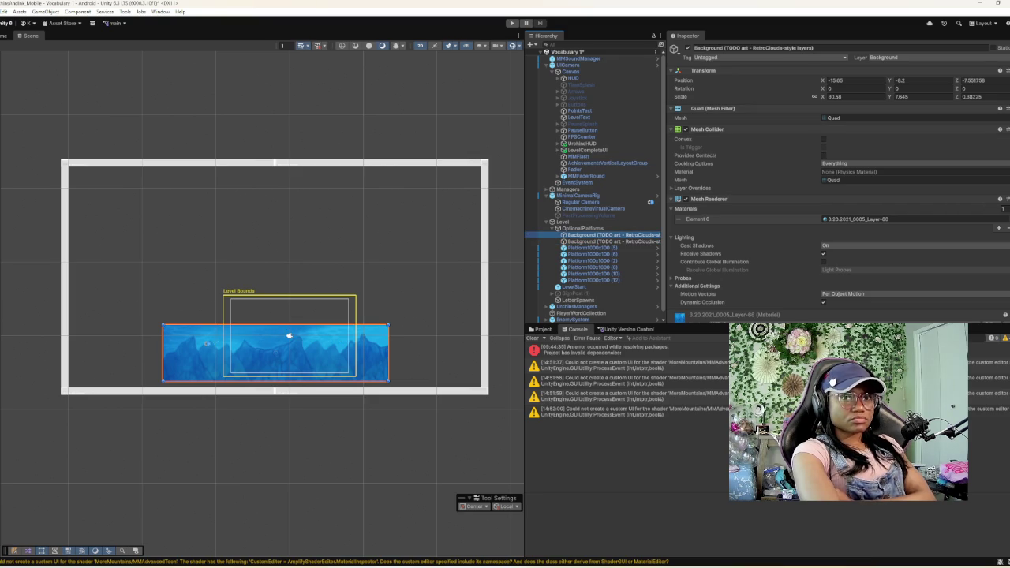
click(919, 80)
text(0.3)
key(BackSpace)
key(BackSpace)
key(BackSpace)
text(-2.7)
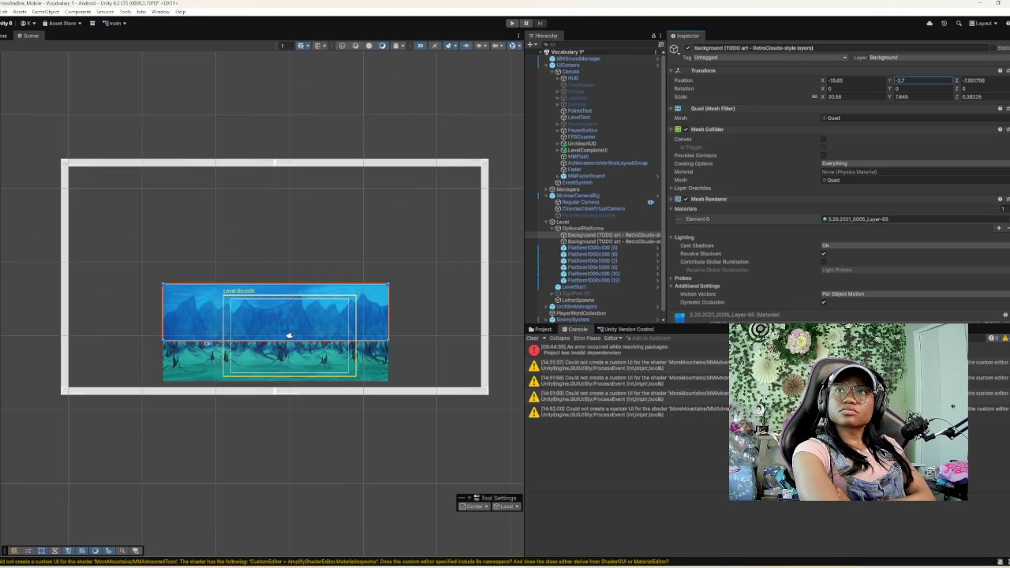
key(Return)
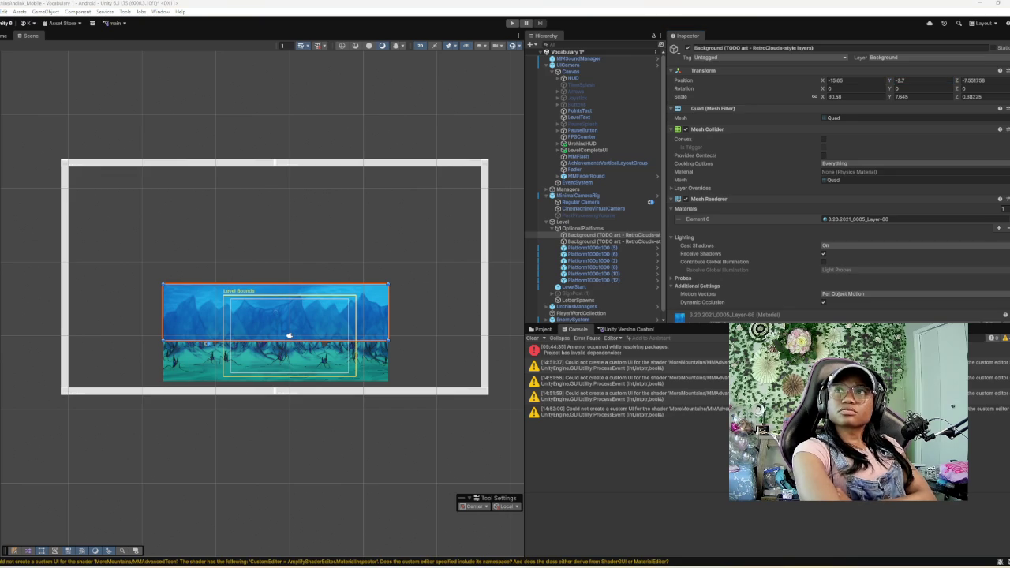
- Set the blue quad's Scale to 100 by 35 by 1
click(836, 96)
text(100)
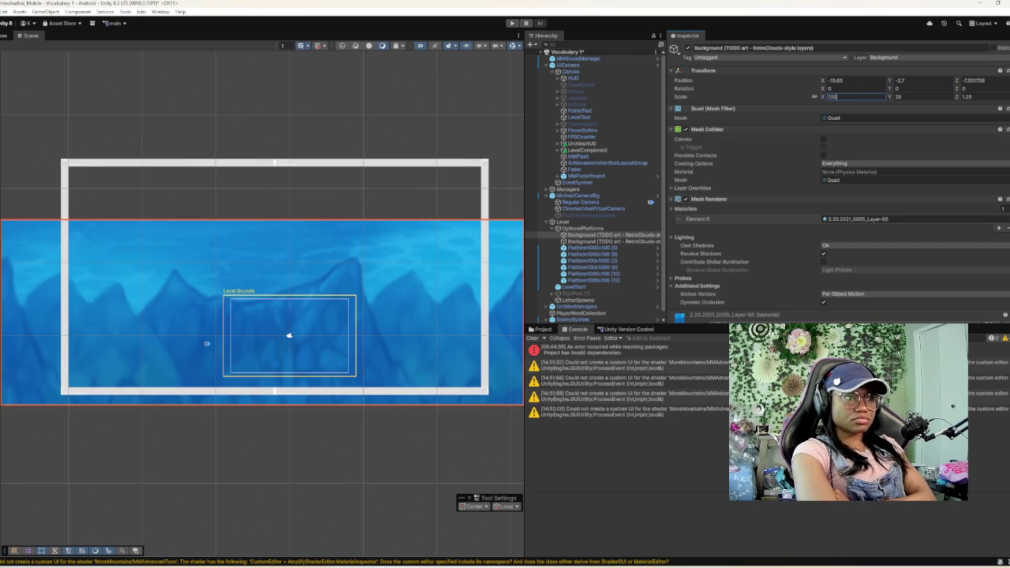
key(Tab)
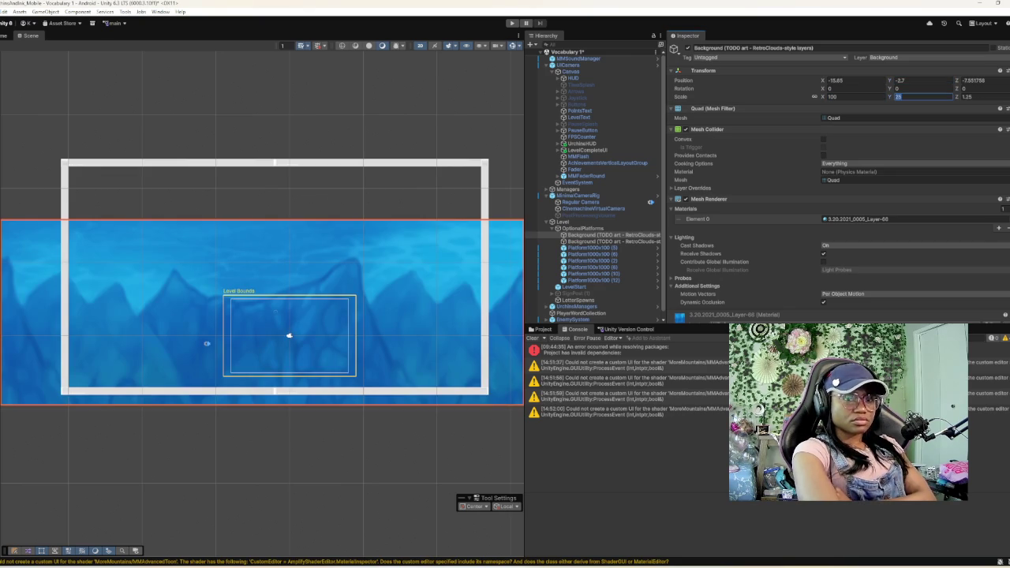
text(35)
key(Tab)
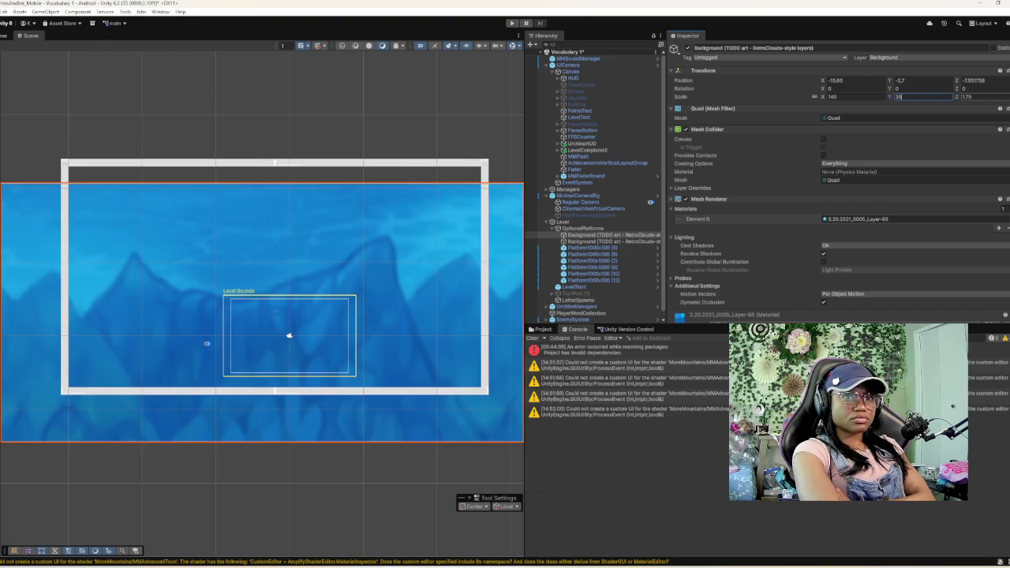
text(-2)
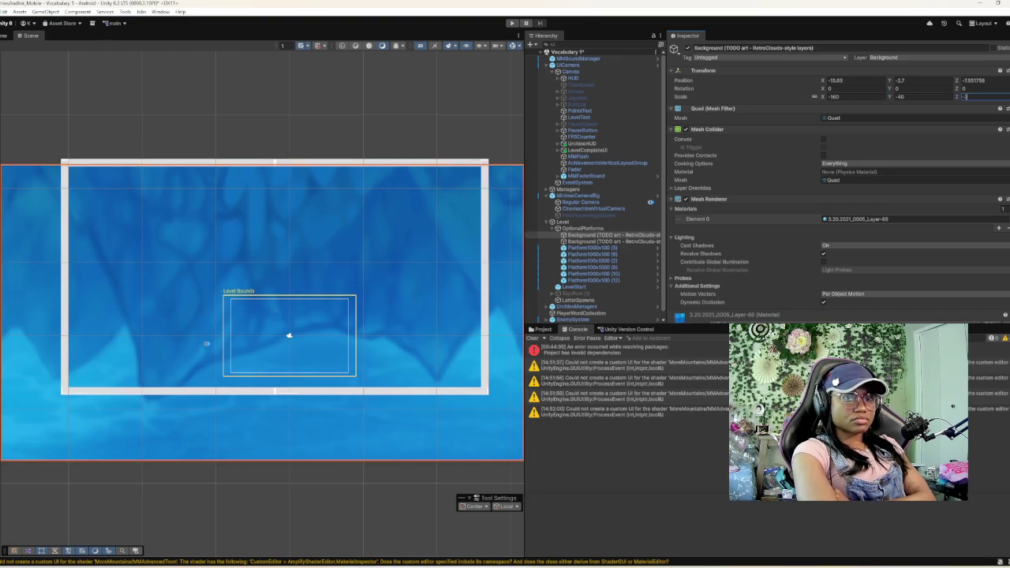
key(BackSpace)
key(BackSpace)
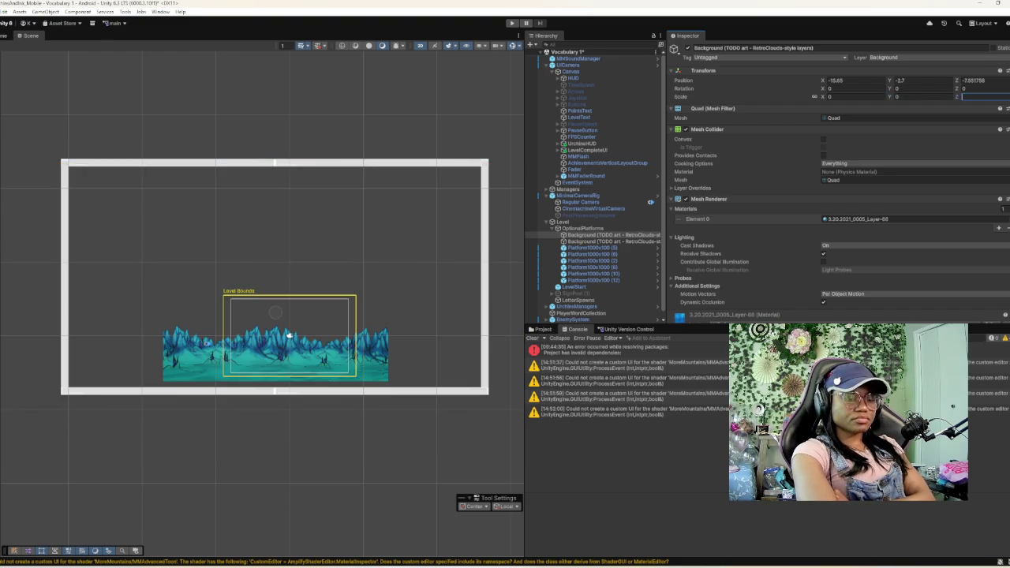
text(1)
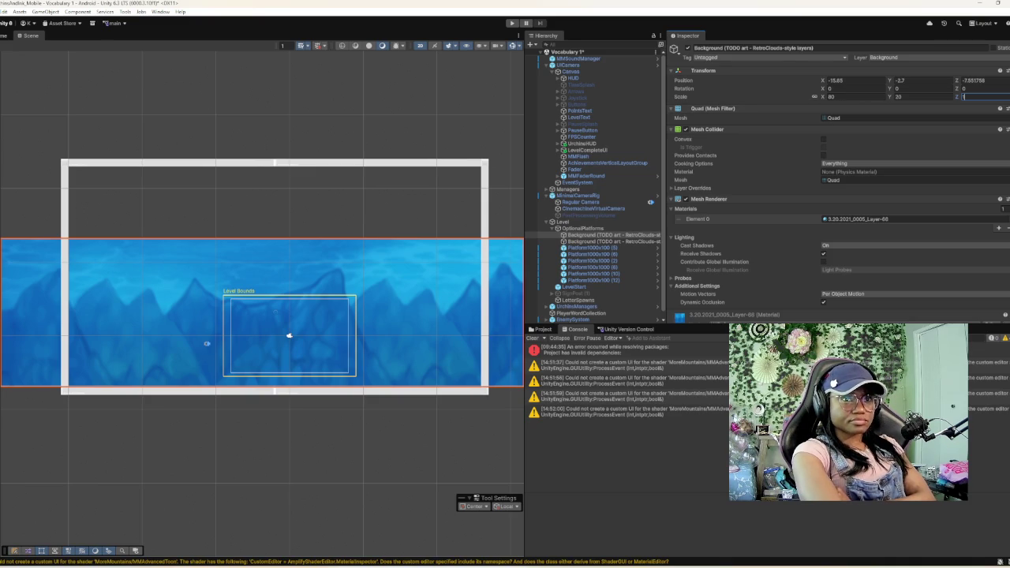
- Re-enter Scale 100 by 35, then change Scale X to 30.65
click(830, 96)
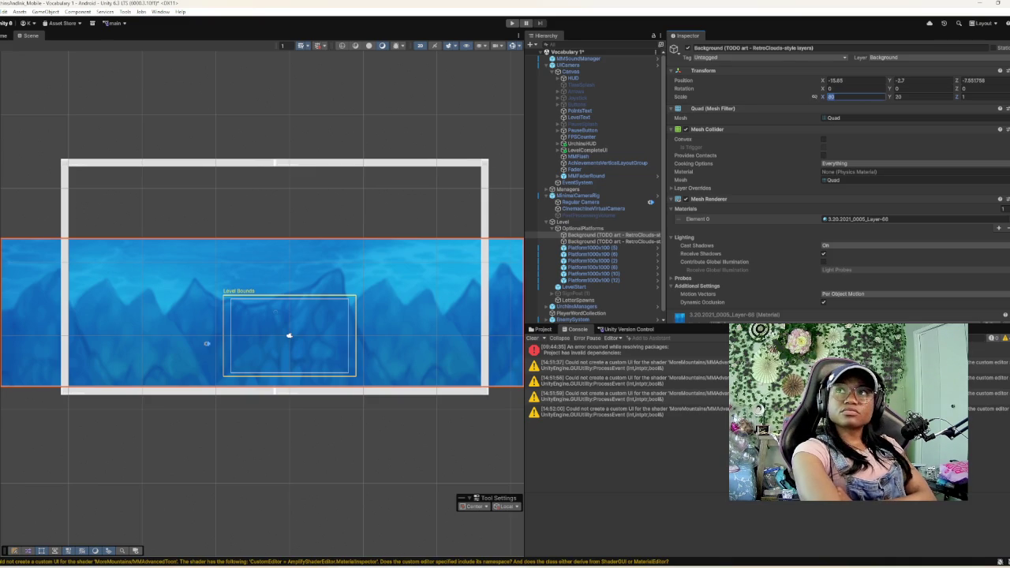
text(100)
key(Tab)
text(35)
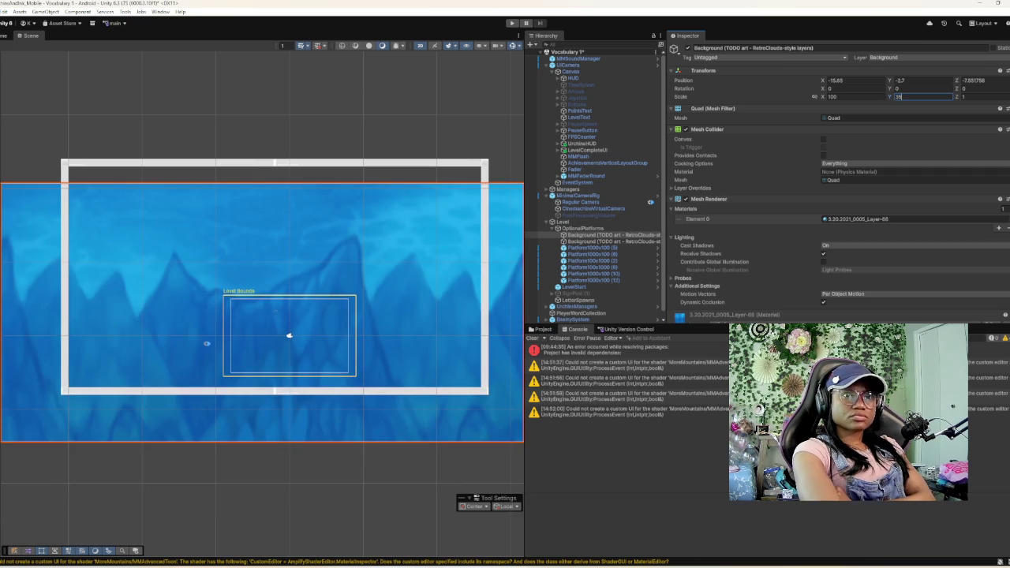
click(815, 97)
double_click(844, 96)
text(60.83)
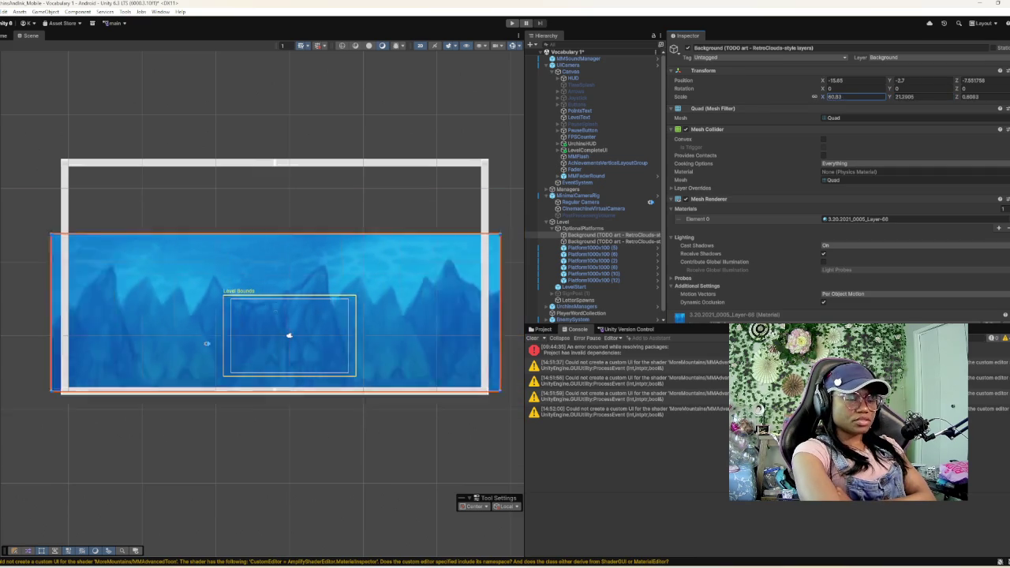
text(30.65)
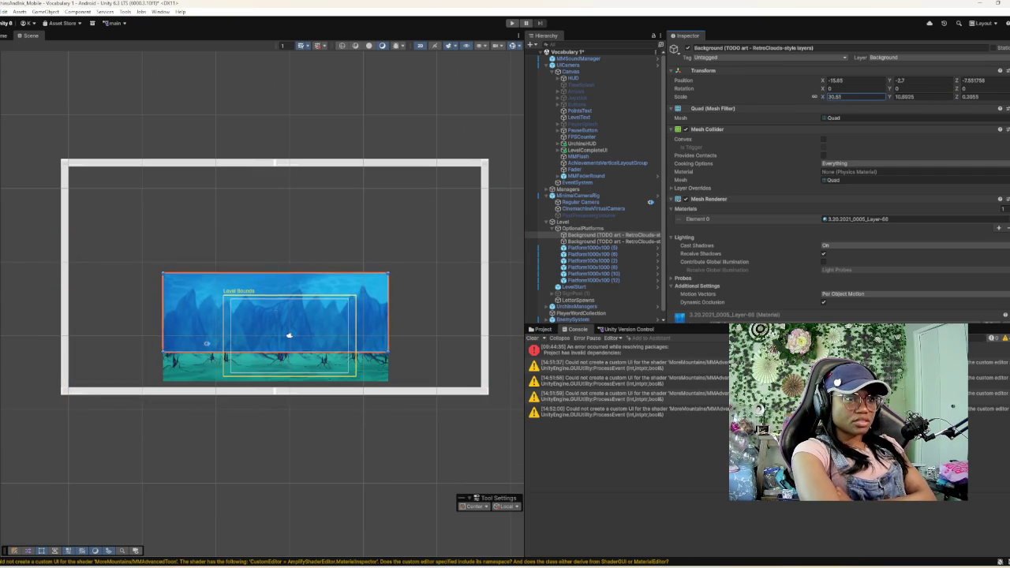